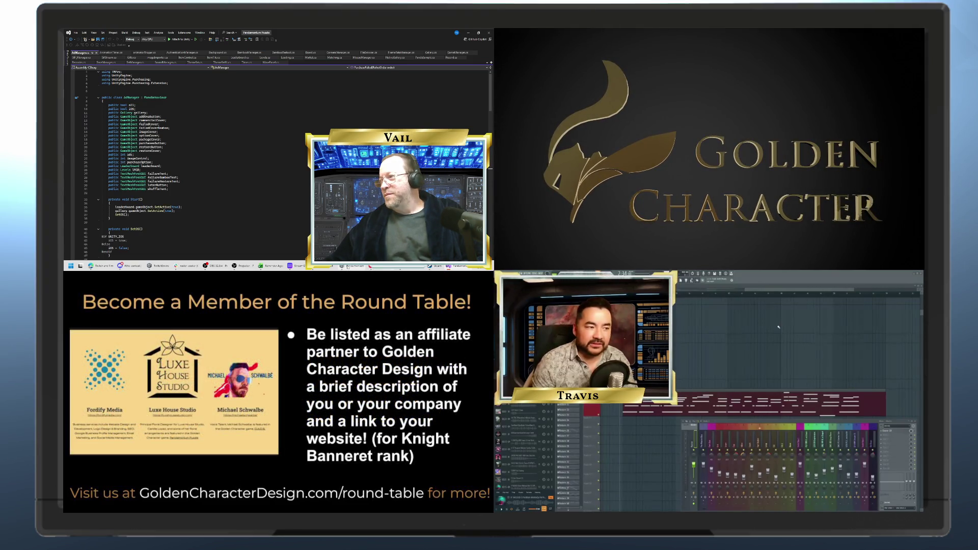
- Switch from Visual Studio to the Unity editor with the Pandamonium Puzzle project open
{"action": "left_click", "coordinate": [347, 266]}
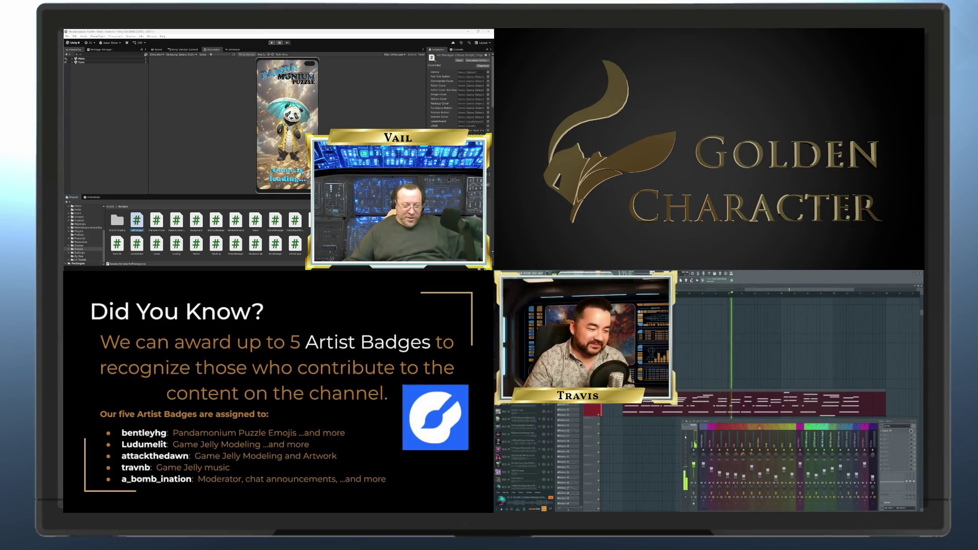
{"action": "left_click_drag", "start_coordinate": [681, 435], "coordinate": [605, 436]}
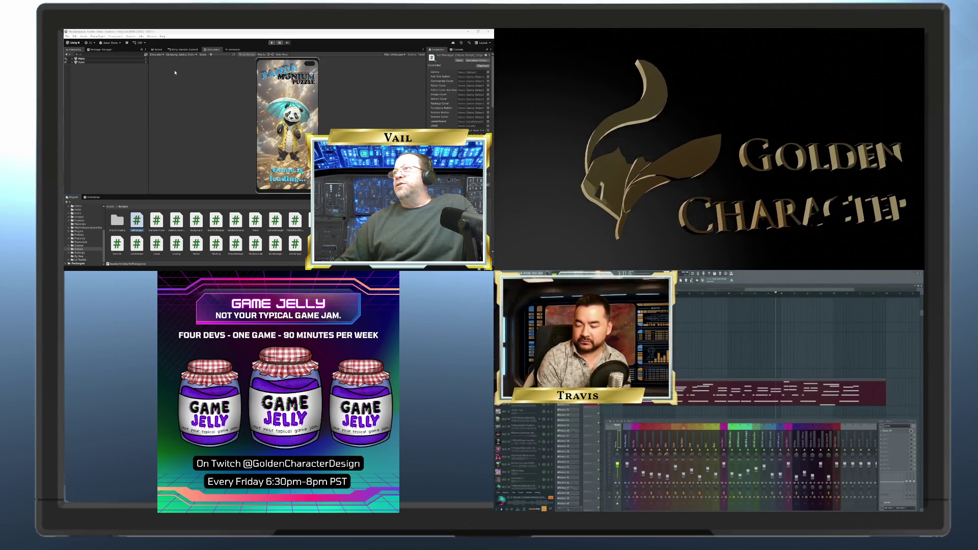
- Maximize the Simulator tab so the portrait loading-screen preview fills the editor
{"action": "right_click", "coordinate": [213, 50]}
{"action": "left_click", "coordinate": [222, 63]}
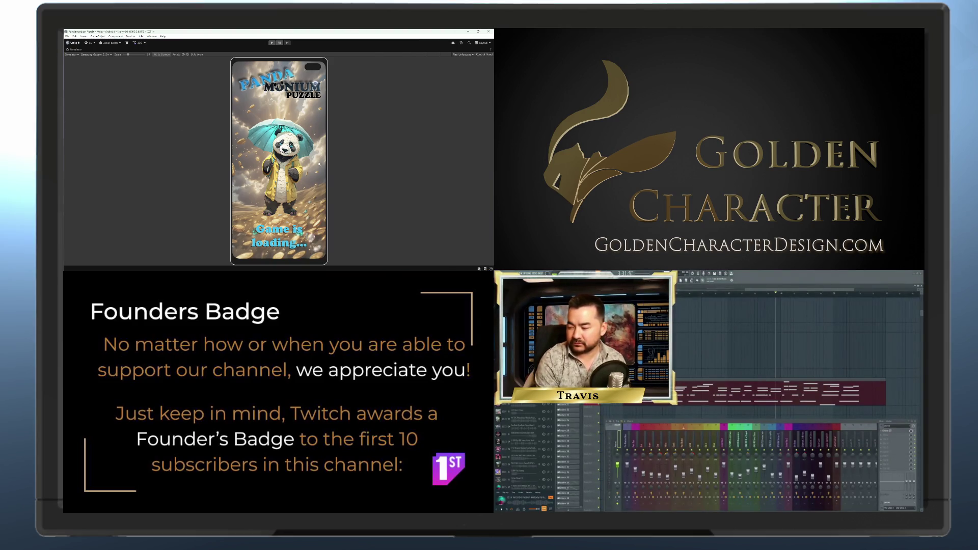
- Enter Play mode and choose Play Now on the Panda-Monium Puzzle title screen
{"action": "left_click", "coordinate": [272, 43]}
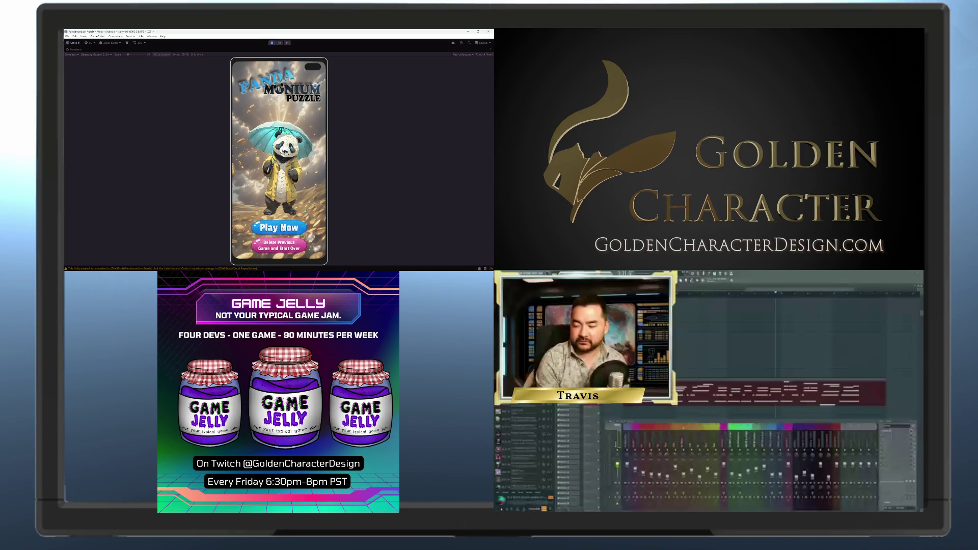
{"action": "left_click", "coordinate": [279, 228]}
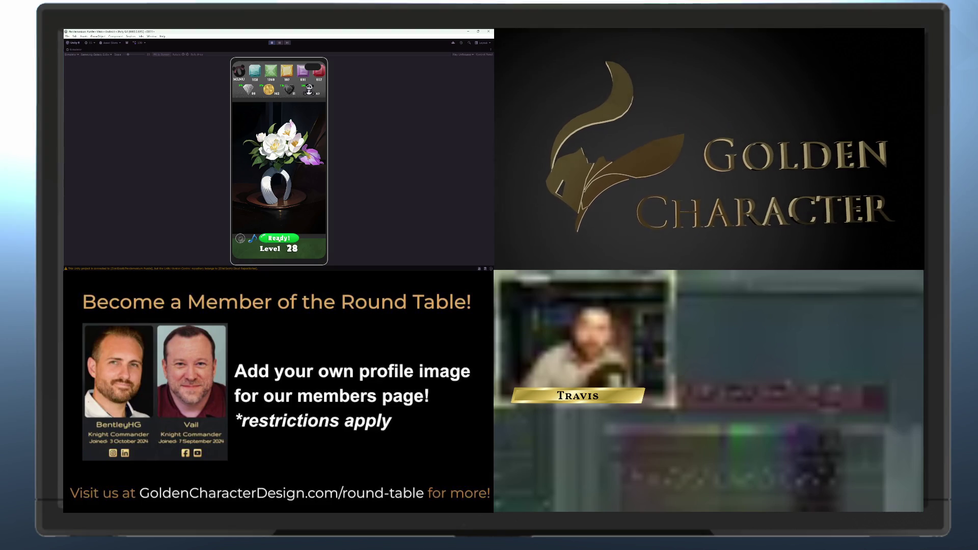
- Start level 28 and swap red and yellow gems to clear three reds
{"action": "left_click", "coordinate": [278, 238]}
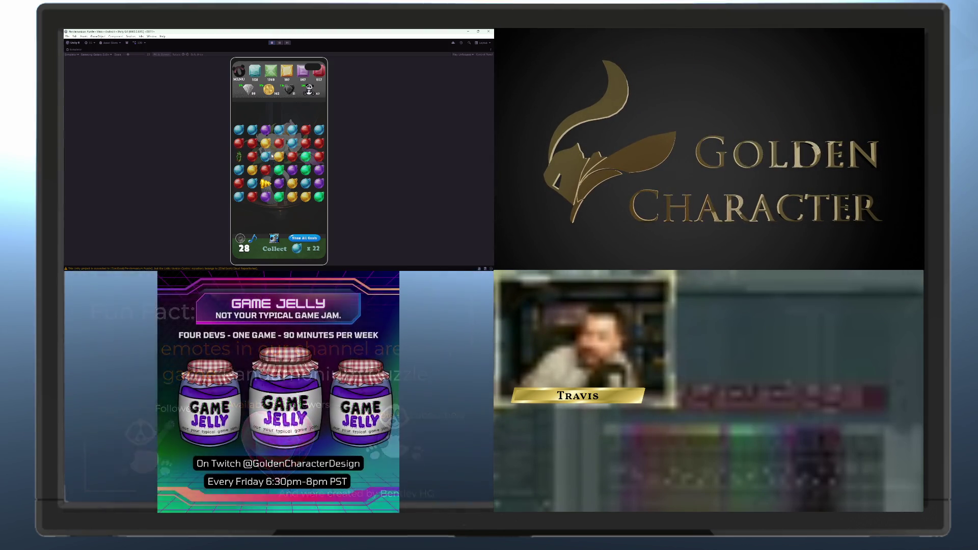
{"action": "left_click_drag", "start_coordinate": [262, 172], "coordinate": [250, 172]}
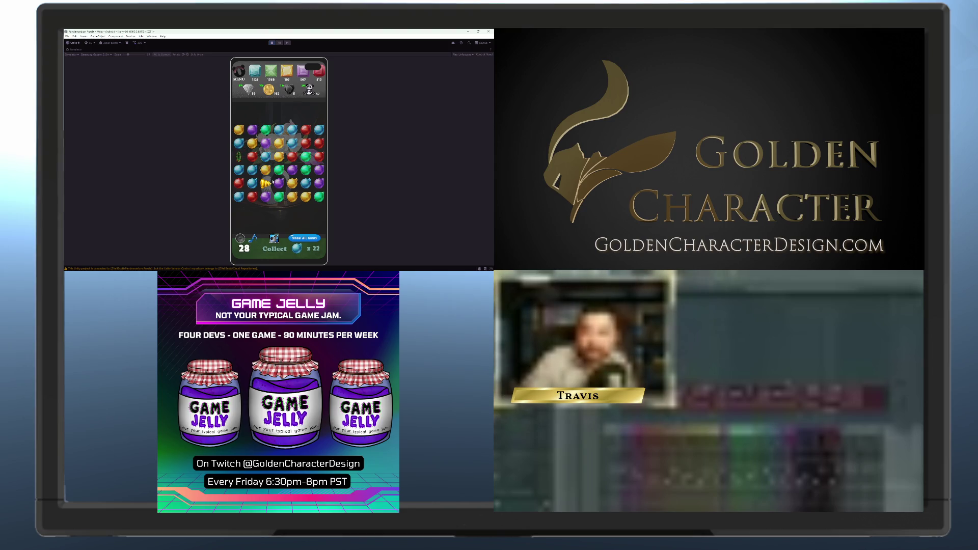
- Make matches: swap yellow and green in row 4, clear four blues, shift the dark-red gem right
{"action": "left_click_drag", "start_coordinate": [267, 173], "coordinate": [279, 172]}
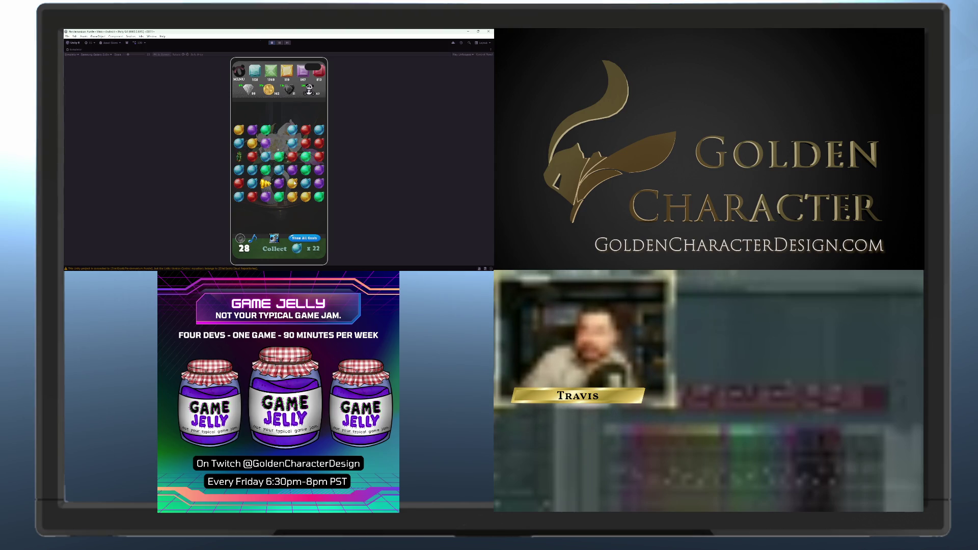
{"action": "left_click_drag", "start_coordinate": [266, 157], "coordinate": [266, 169]}
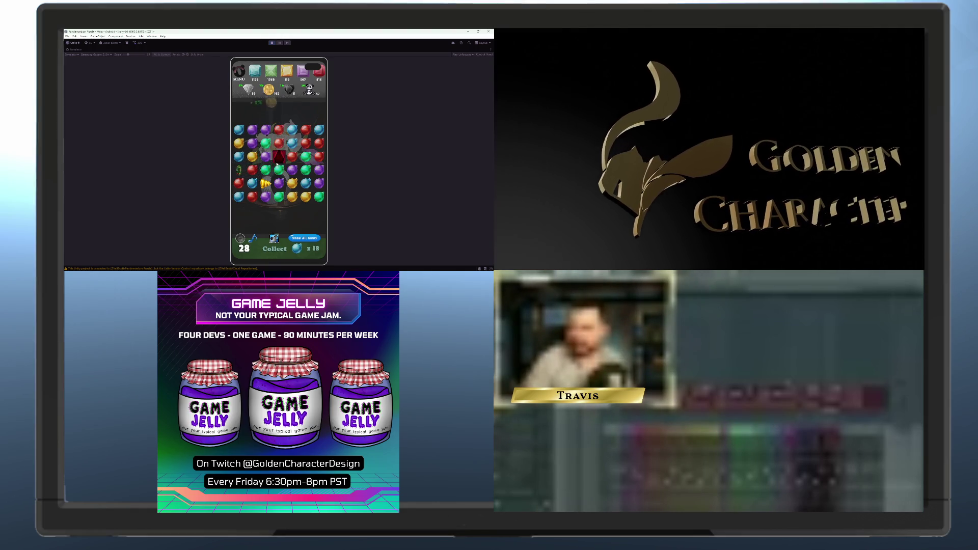
{"action": "left_click", "coordinate": [271, 160]}
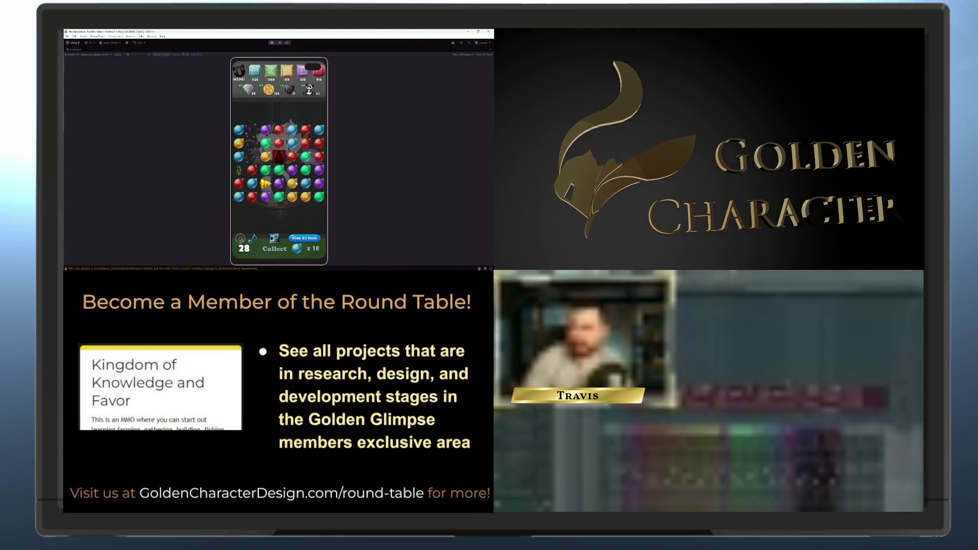
{"action": "left_click", "coordinate": [292, 157]}
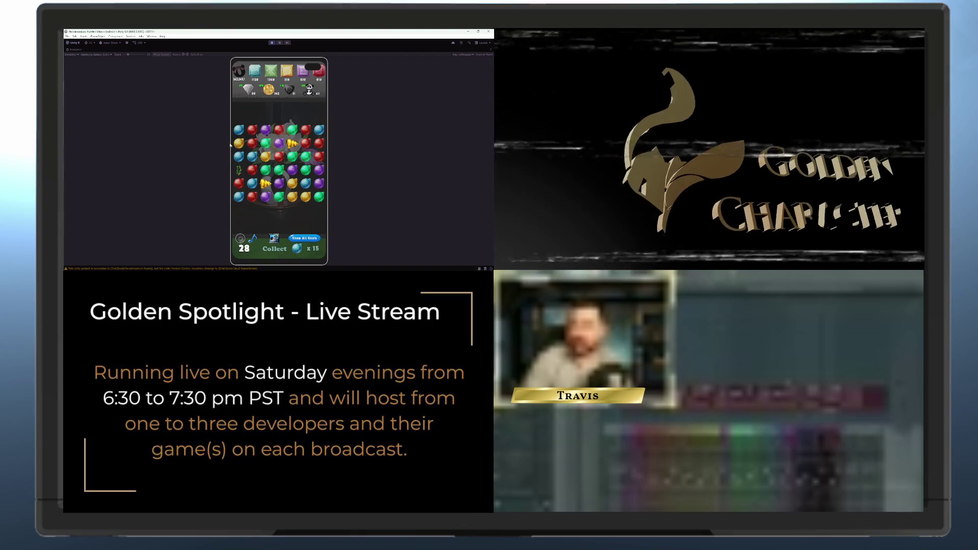
- Detonate a special gem, swap red and blue in row 5, and open the diamond exchange
{"action": "left_click", "coordinate": [318, 149]}
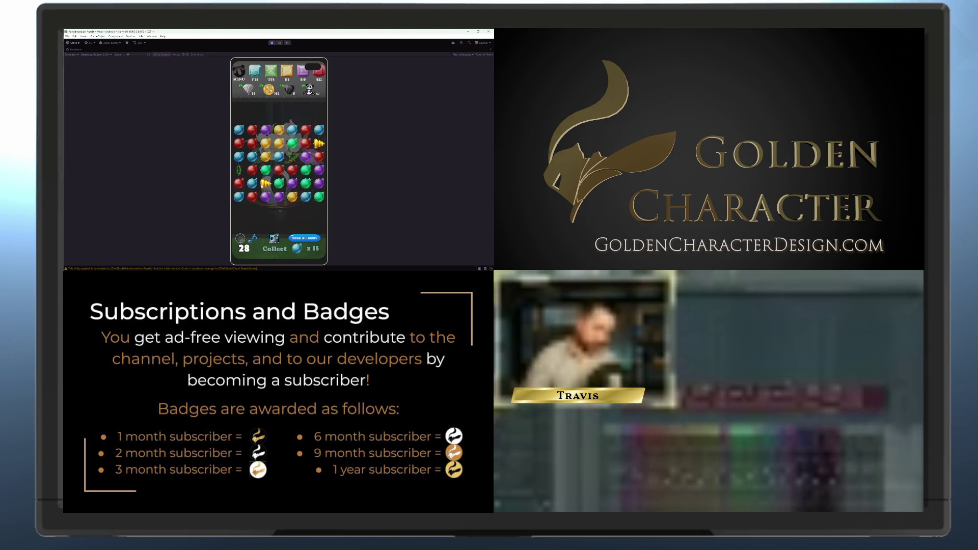
{"action": "left_click_drag", "start_coordinate": [240, 184], "coordinate": [267, 187]}
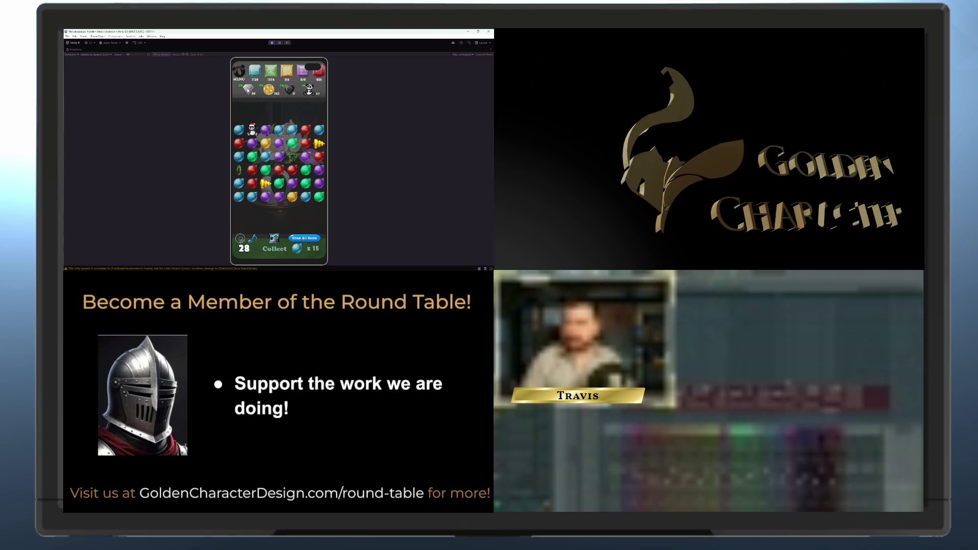
{"action": "left_click", "coordinate": [248, 90]}
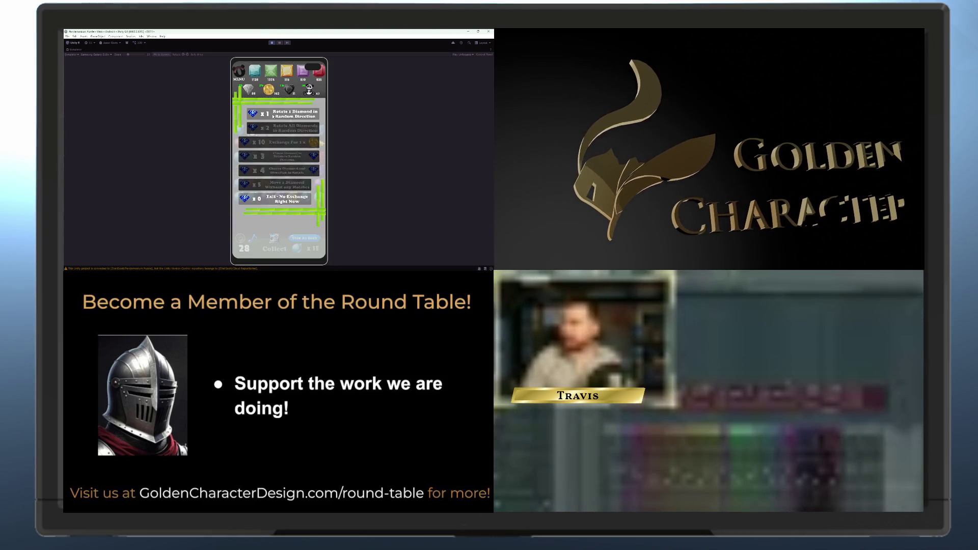
- Trade diamonds in the Exchange For 1x row, then exit Play mode
{"action": "left_click", "coordinate": [275, 145]}
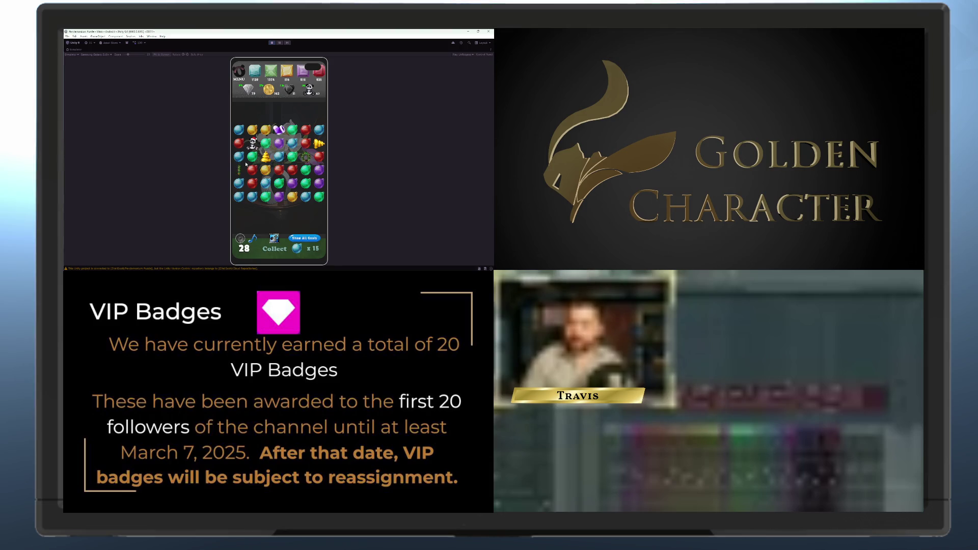
{"action": "left_click", "coordinate": [272, 42]}
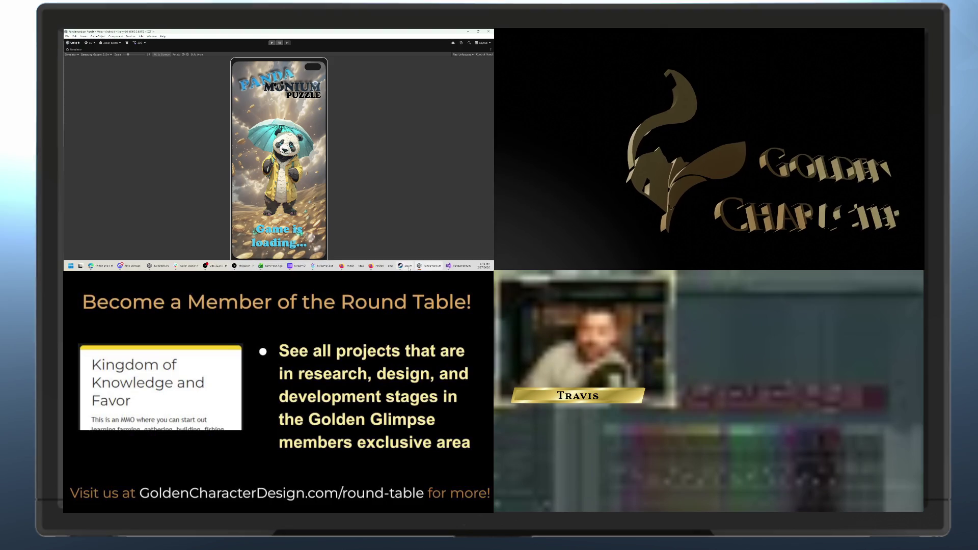
- Open the context menu of the maximized Simulator tab
{"action": "mouse_move", "coordinate": [450, 266]}
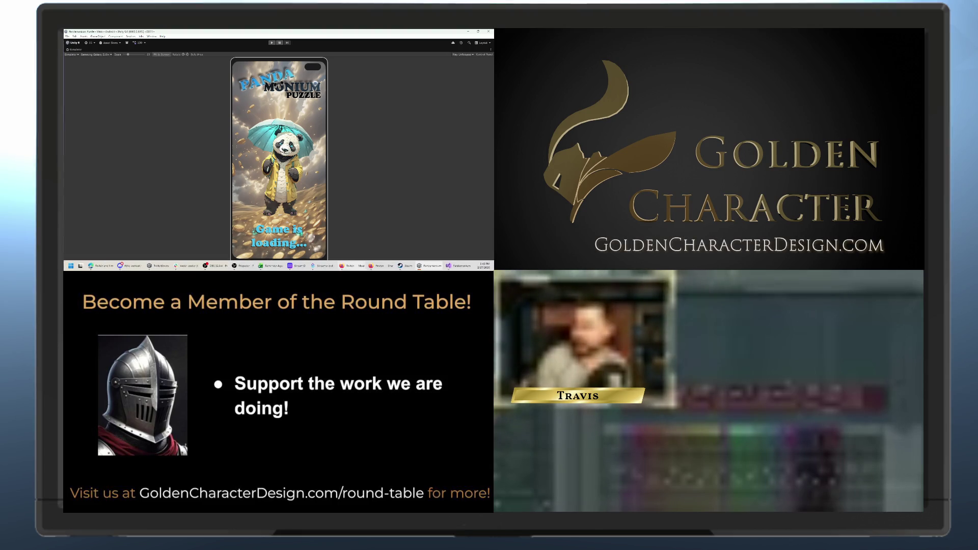
{"action": "mouse_move", "coordinate": [366, 265]}
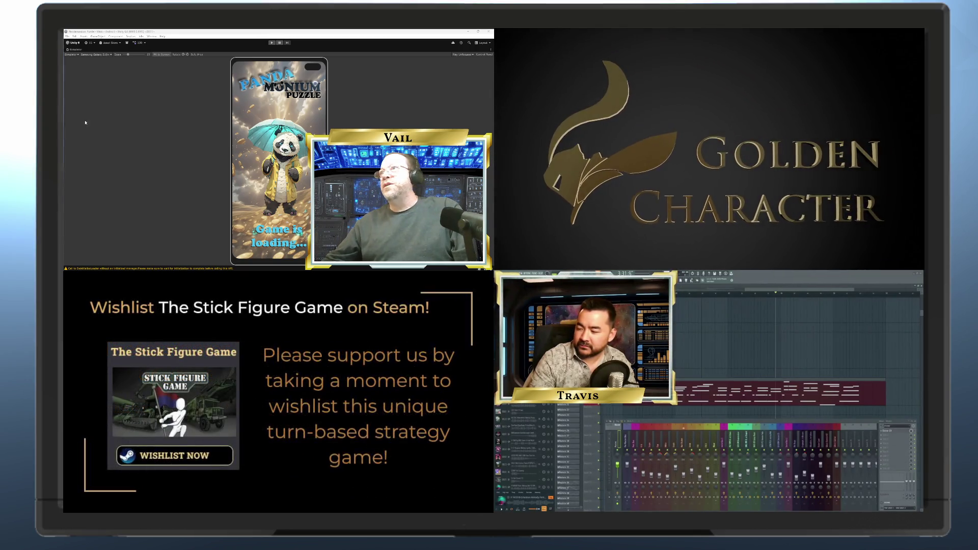
{"action": "right_click", "coordinate": [75, 52]}
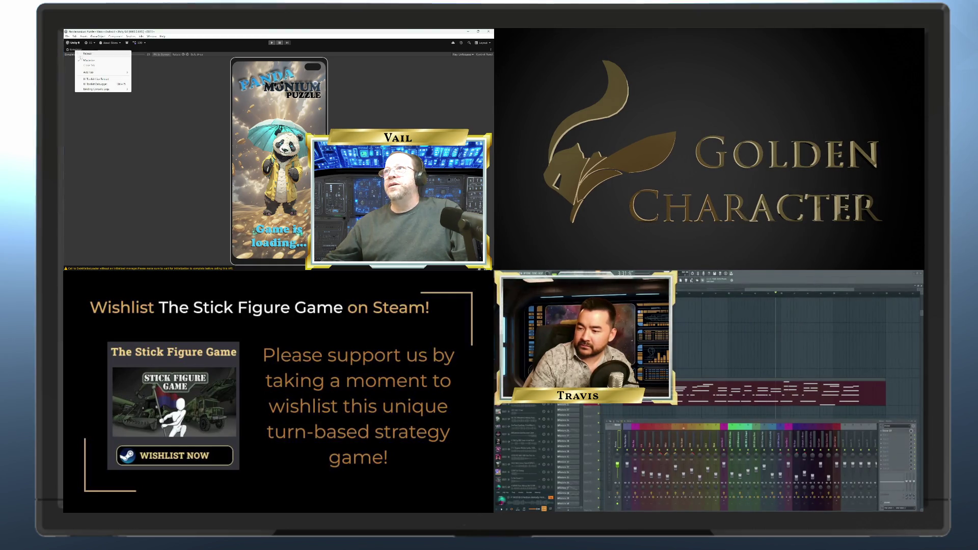
- Restore the full editor layout, enlarge the Project panel, and bring up the Edit menu
{"action": "left_click", "coordinate": [87, 61]}
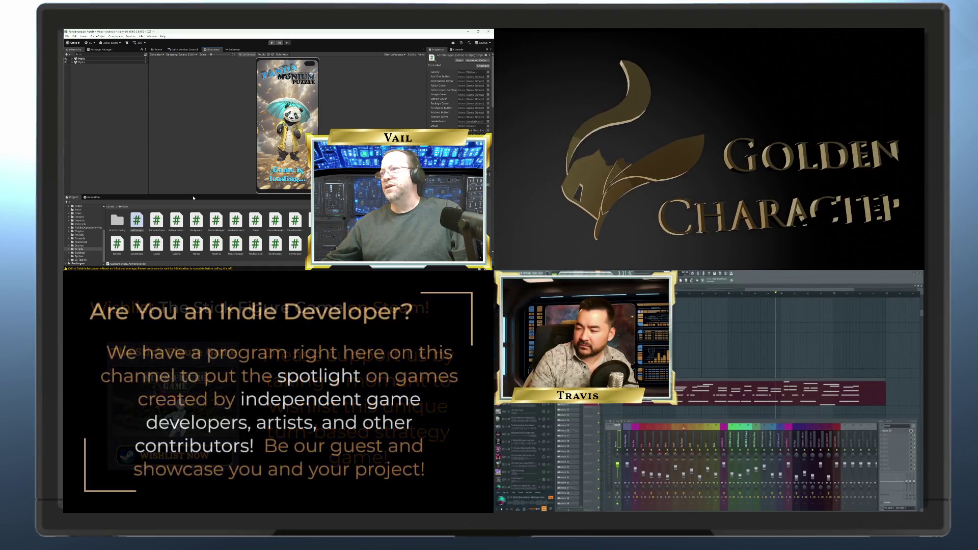
{"action": "mouse_move", "coordinate": [194, 195]}
{"action": "left_mouse_down"}
{"action": "mouse_move", "coordinate": [195, 168]}
{"action": "mouse_move", "coordinate": [195, 195]}
{"action": "left_mouse_up"}
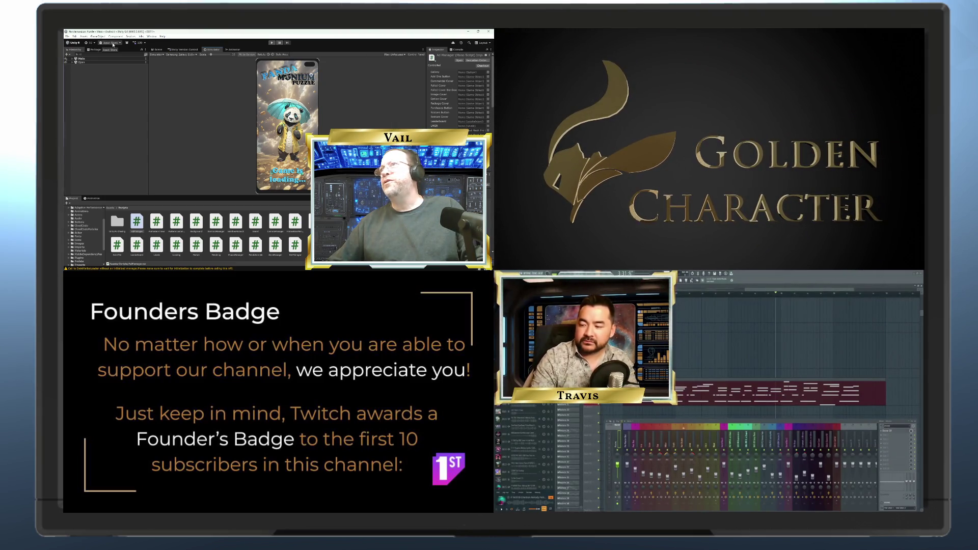
{"action": "left_click", "coordinate": [74, 37]}
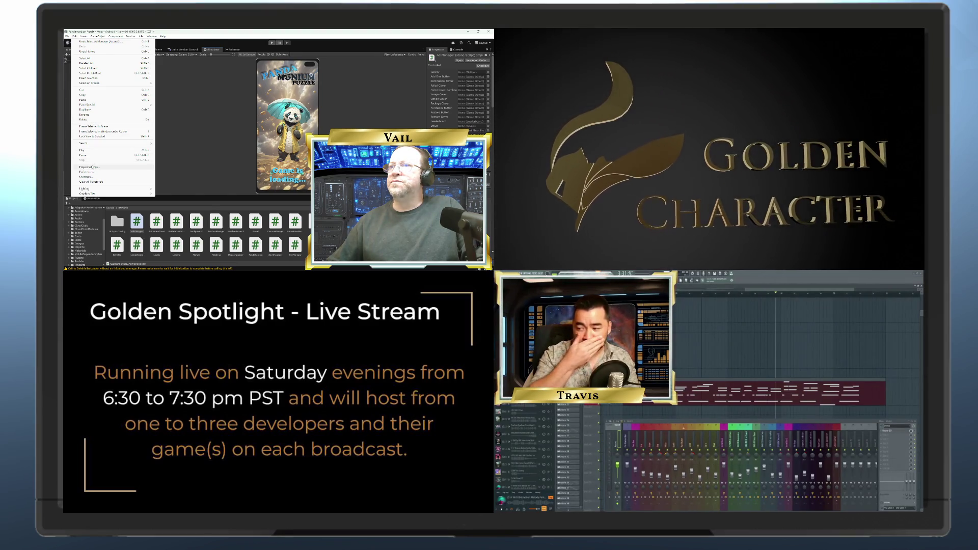
{"action": "left_click", "coordinate": [83, 36]}
{"action": "mouse_move", "coordinate": [74, 36]}
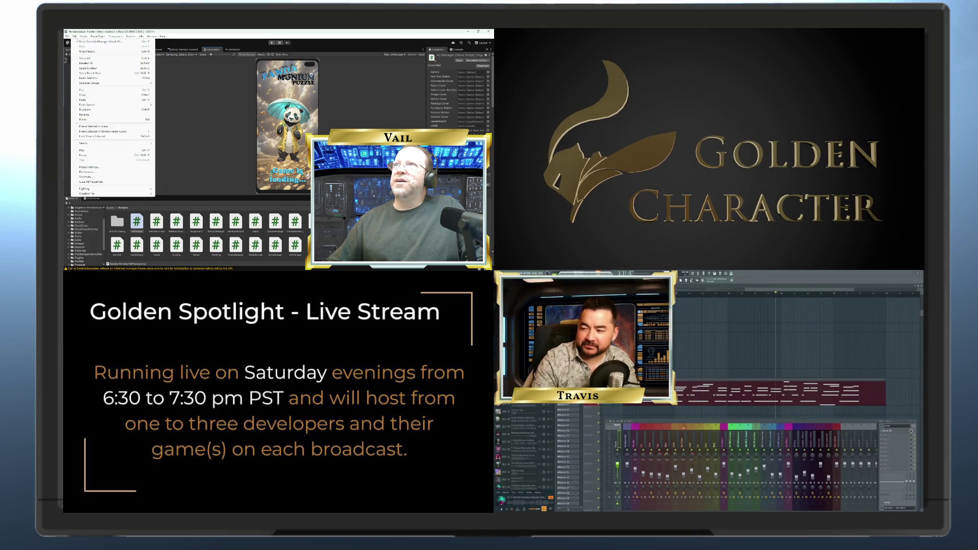
{"action": "left_click", "coordinate": [76, 38]}
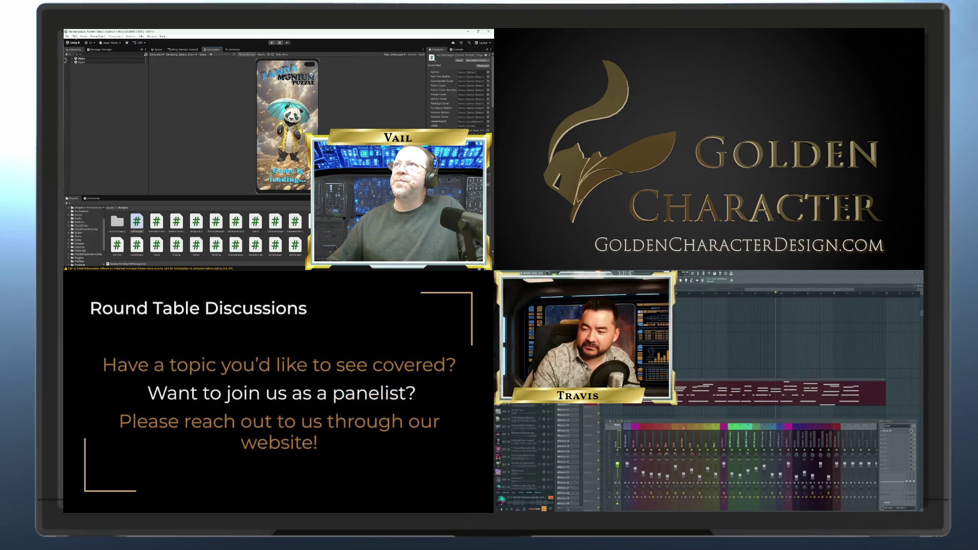
{"action": "left_click", "coordinate": [75, 37]}
{"action": "mouse_move", "coordinate": [83, 37]}
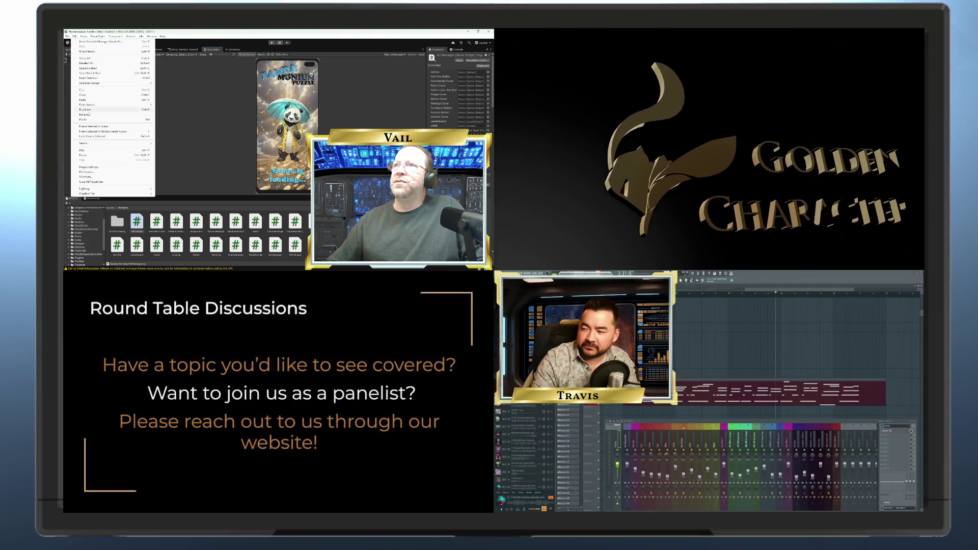
{"action": "left_click", "coordinate": [90, 168]}
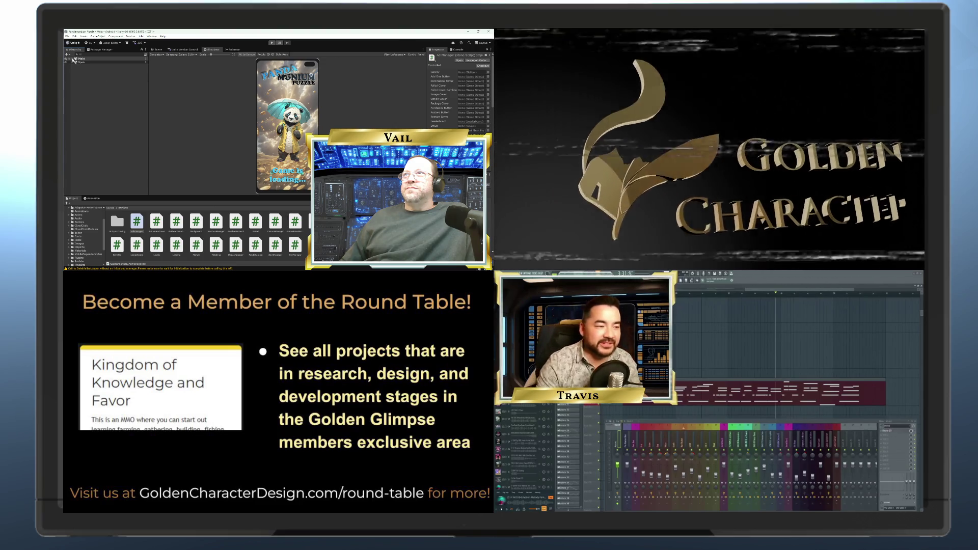
- Expand Main in the Hierarchy to list all its game objects
{"action": "left_click", "coordinate": [73, 59]}
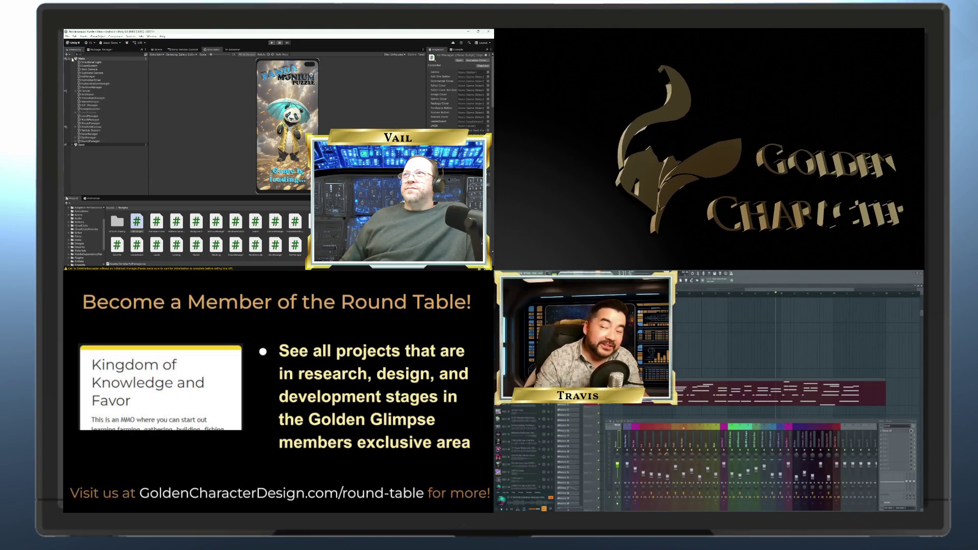
- Collapse Main in the Hierarchy to hide its game objects
{"action": "left_click", "coordinate": [72, 59]}
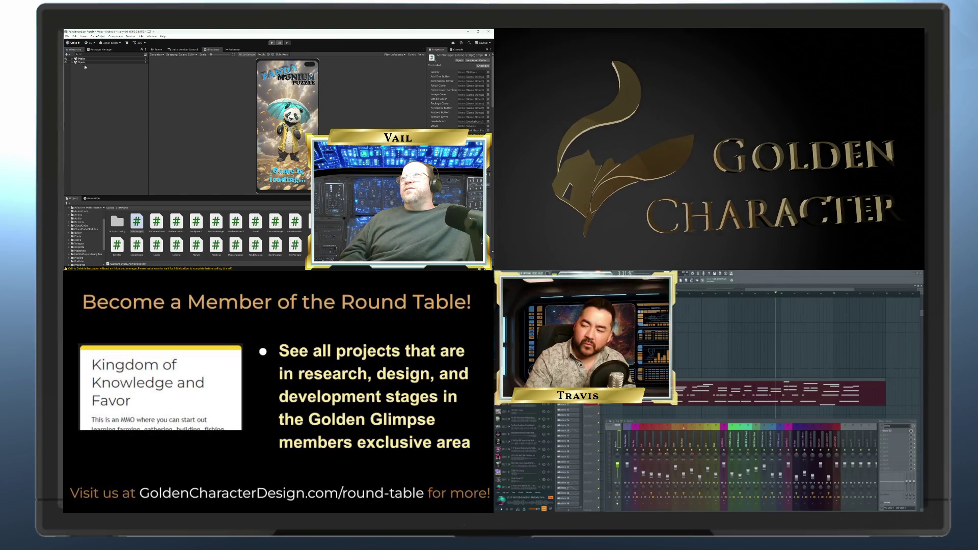
- Expand the Open scene to list Main Camera and Canvas, and enlarge the Simulator phone preview
{"action": "left_click", "coordinate": [73, 62]}
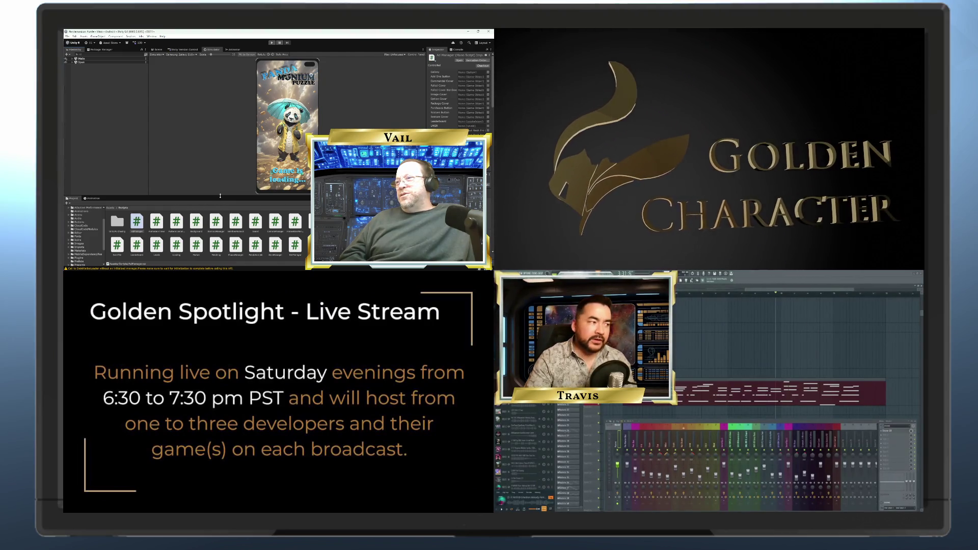
{"action": "mouse_move", "coordinate": [220, 196]}
{"action": "left_mouse_down"}
{"action": "mouse_move", "coordinate": [219, 222]}
{"action": "mouse_move", "coordinate": [221, 199]}
{"action": "left_mouse_up"}
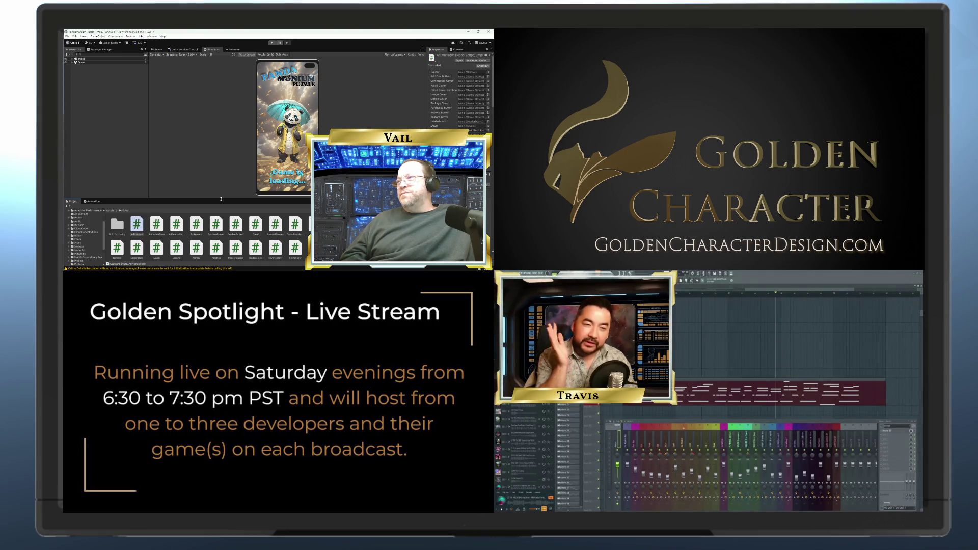
{"action": "left_click_drag", "start_coordinate": [221, 199], "coordinate": [221, 224]}
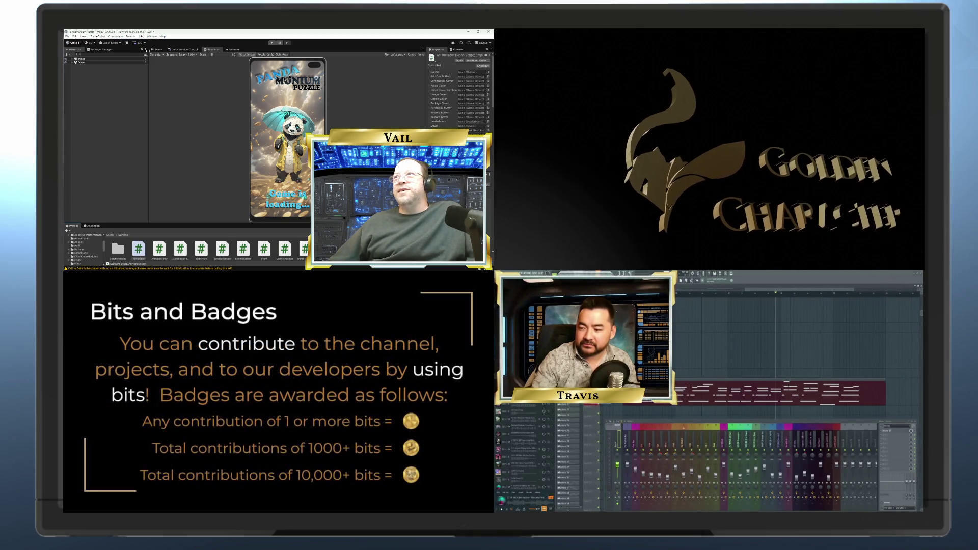
{"action": "left_click", "coordinate": [158, 49]}
{"action": "left_click", "coordinate": [185, 49]}
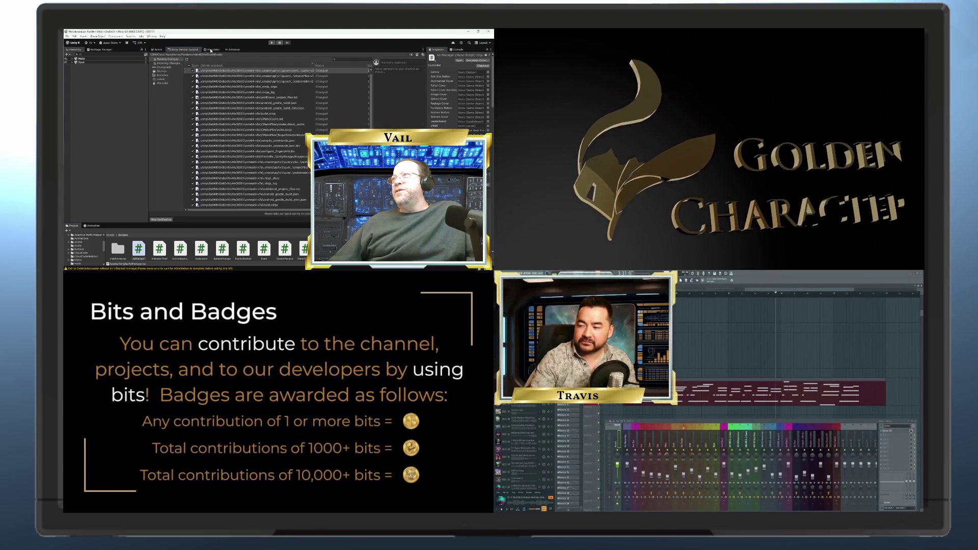
{"action": "left_click", "coordinate": [211, 49]}
{"action": "left_click", "coordinate": [233, 50]}
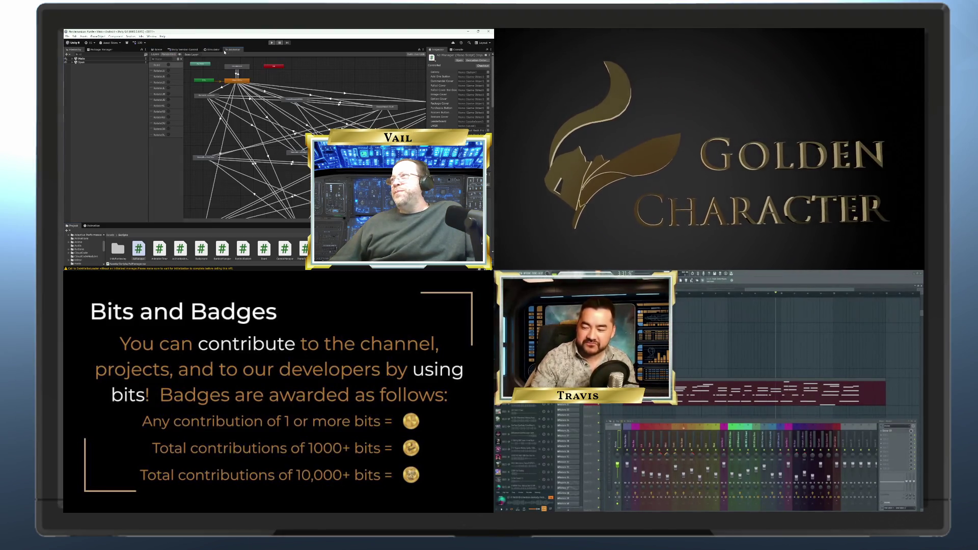
{"action": "left_click", "coordinate": [159, 49]}
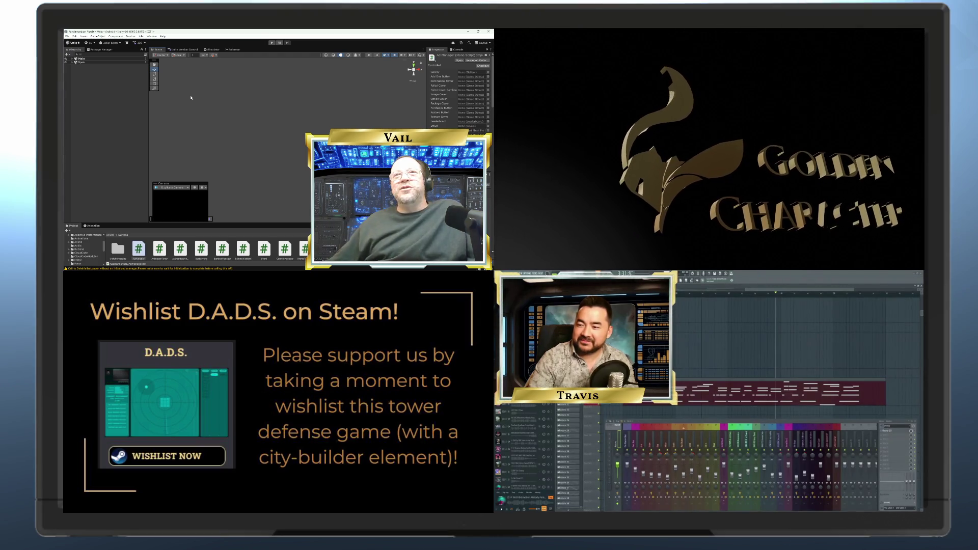
{"action": "left_click", "coordinate": [184, 50]}
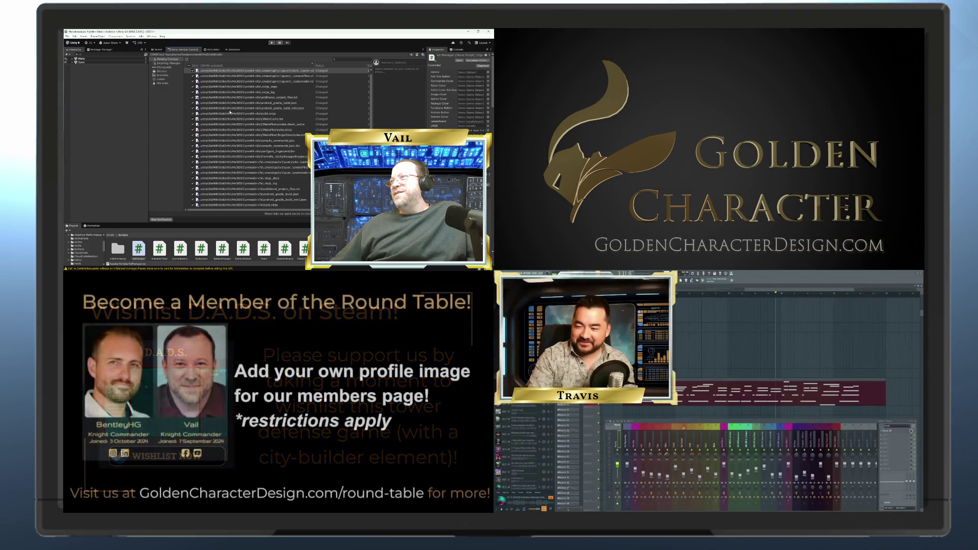
{"action": "scroll", "coordinate": [219, 96], "scroll_direction": "down", "scroll_amount": 5}
{"action": "scroll", "coordinate": [229, 112], "scroll_direction": "down", "scroll_amount": 3}
{"action": "scroll", "coordinate": [228, 112], "scroll_direction": "down", "scroll_amount": 3}
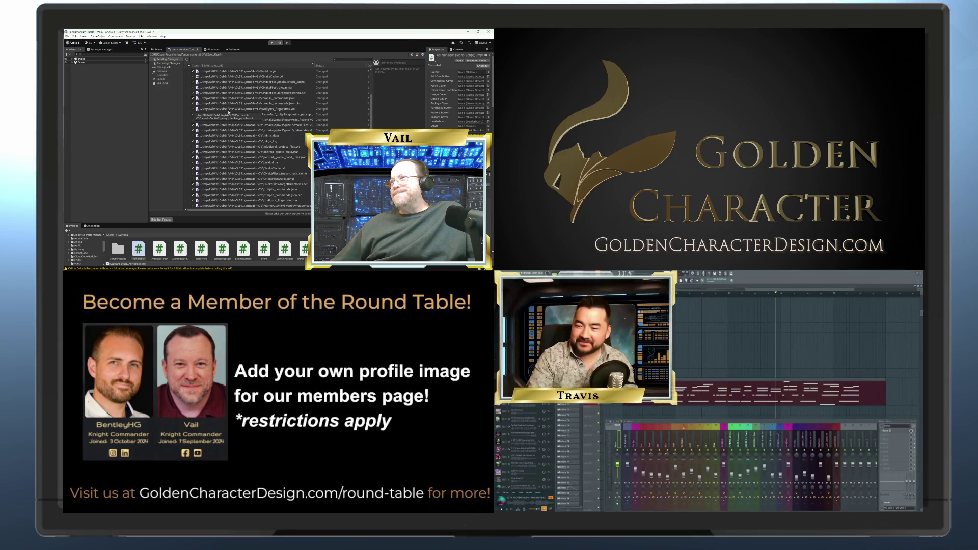
{"action": "scroll", "coordinate": [228, 111], "scroll_direction": "up", "scroll_amount": 10}
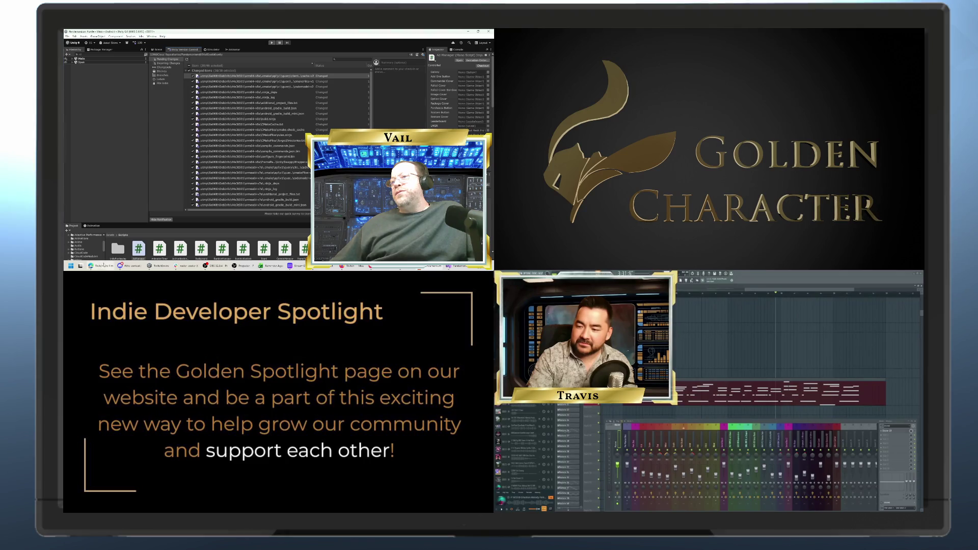
{"action": "mouse_move", "coordinate": [100, 265]}
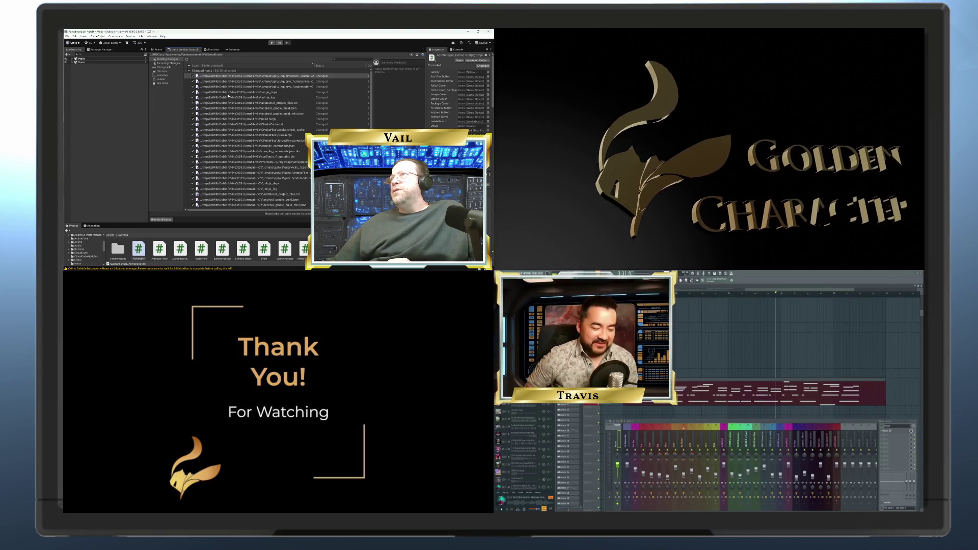
{"action": "left_click", "coordinate": [217, 49]}
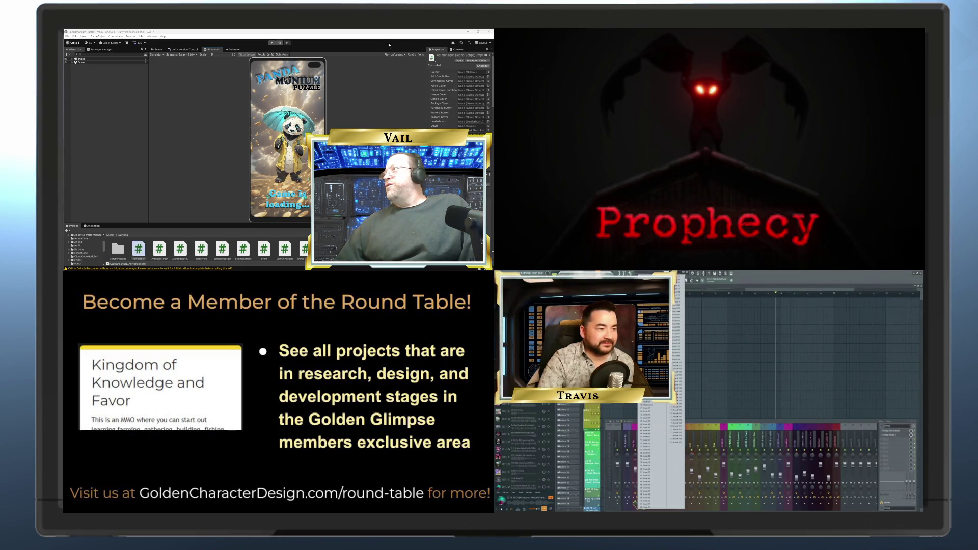
- Switch from Unity to Visual Studio showing the AdManager.cs code
{"action": "key", "text": "alt+Tab"}
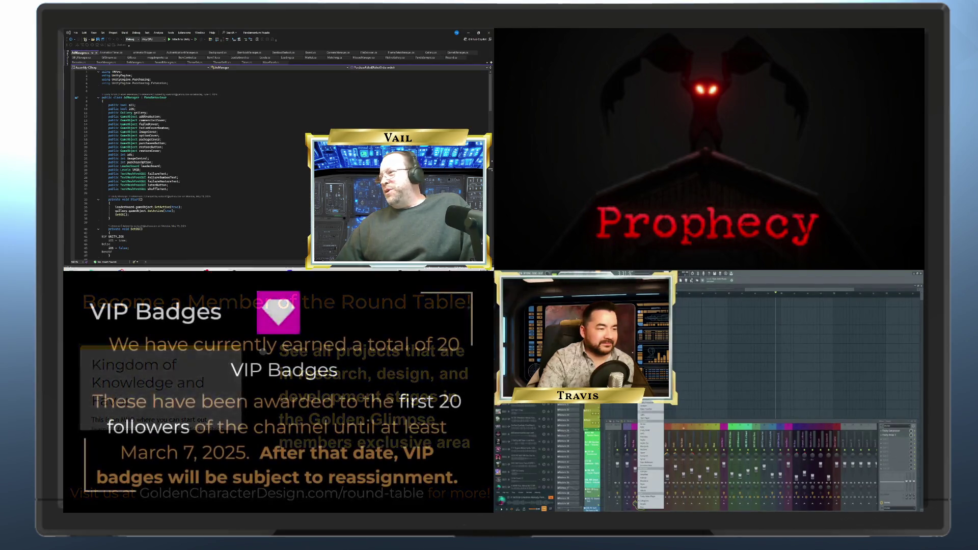
- Bring the Steam store window to the front instead of Visual Studio
{"action": "left_click", "coordinate": [295, 266]}
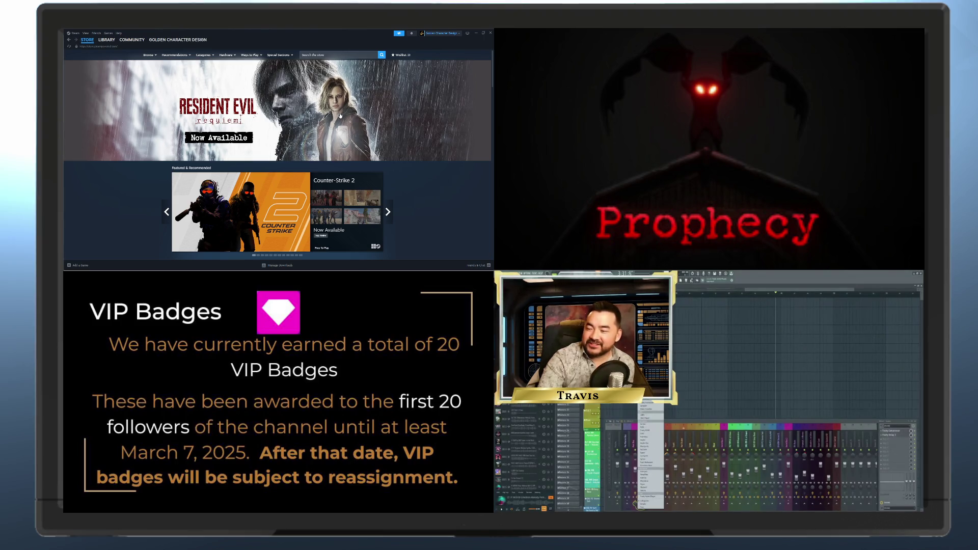
- Search the Steam store for 'prophecy'
{"action": "left_click", "coordinate": [326, 55]}
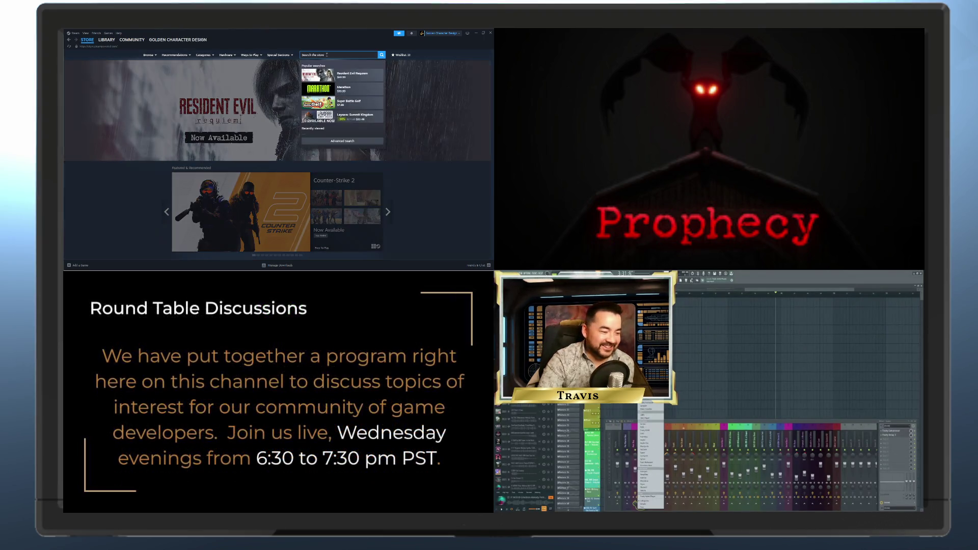
{"action": "type", "text": "p"}
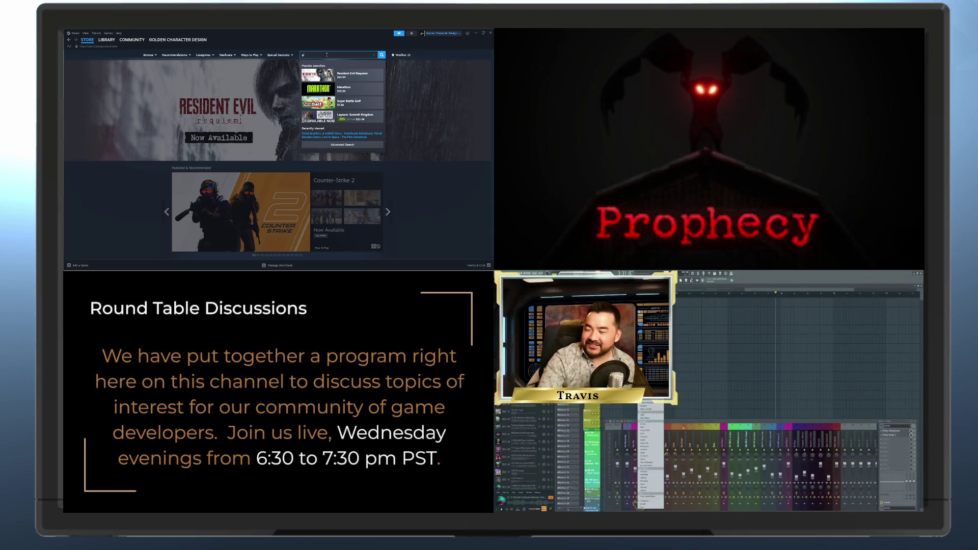
{"action": "type", "text": "rophecy"}
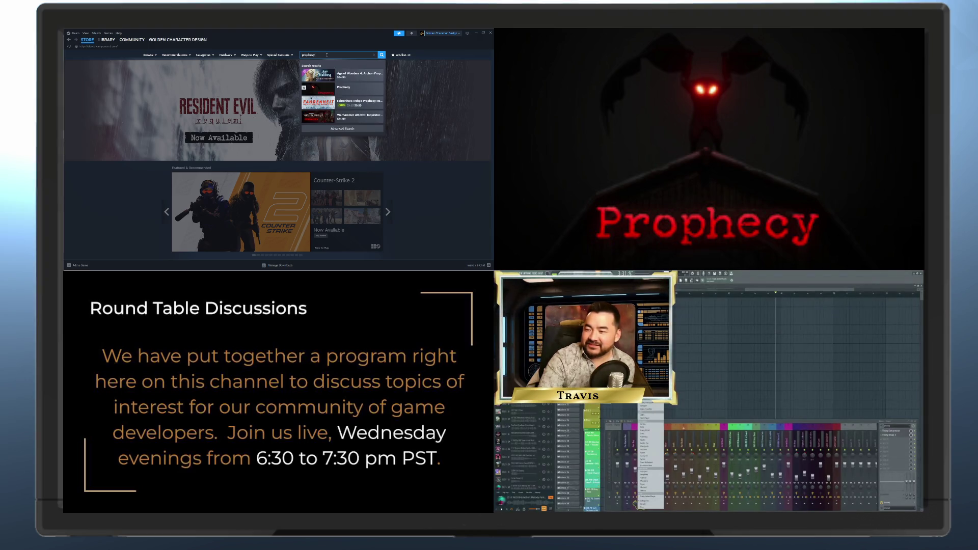
{"action": "key", "text": "Return"}
{"action": "key", "text": "Return"}
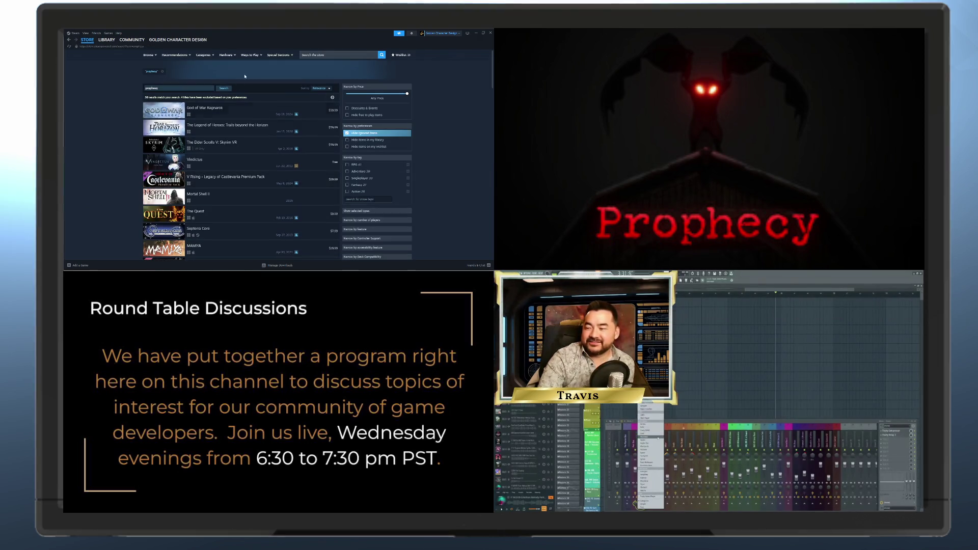
- Search again with 'profe', open the Prophecy store page and play its trailer fullscreen
{"action": "left_click", "coordinate": [326, 55]}
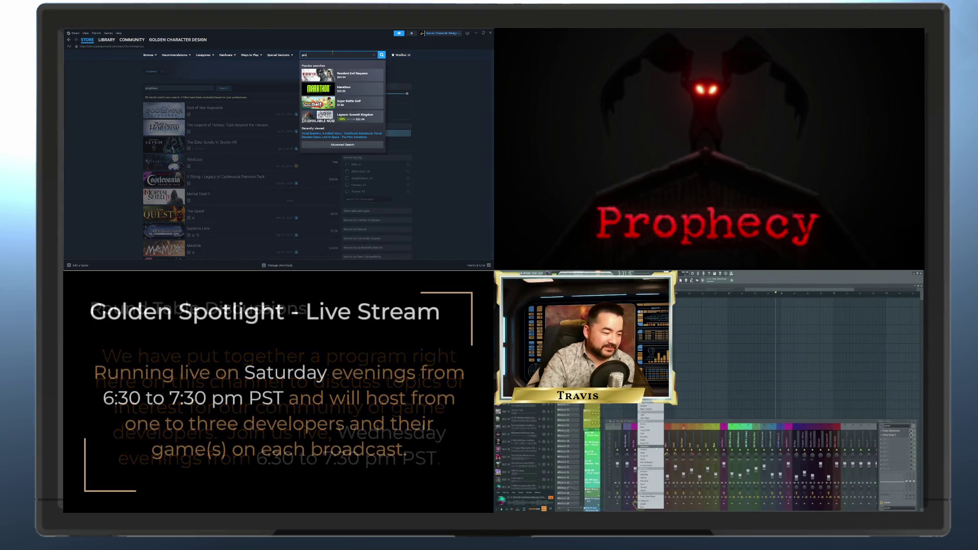
{"action": "type", "text": "prof"}
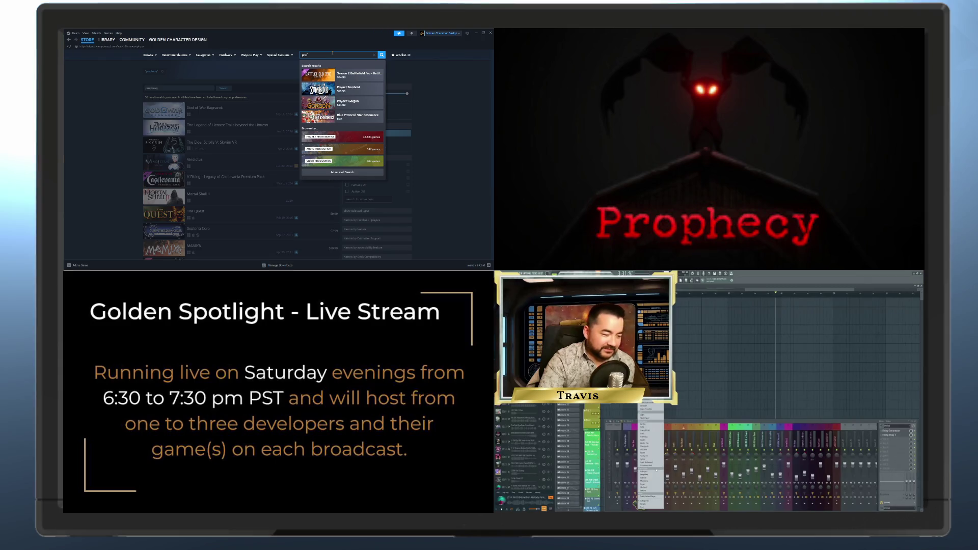
{"action": "type", "text": "e"}
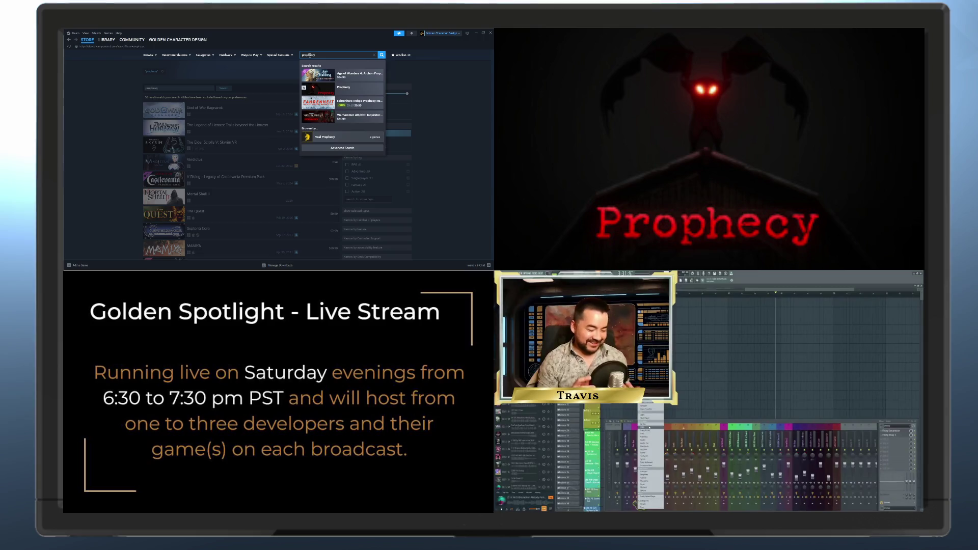
{"action": "left_click", "coordinate": [327, 90]}
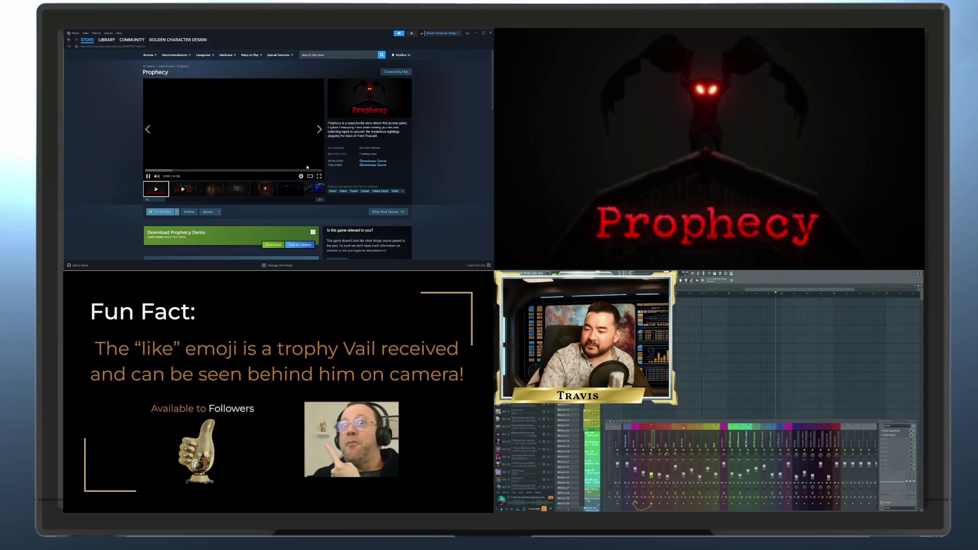
{"action": "left_click", "coordinate": [319, 174]}
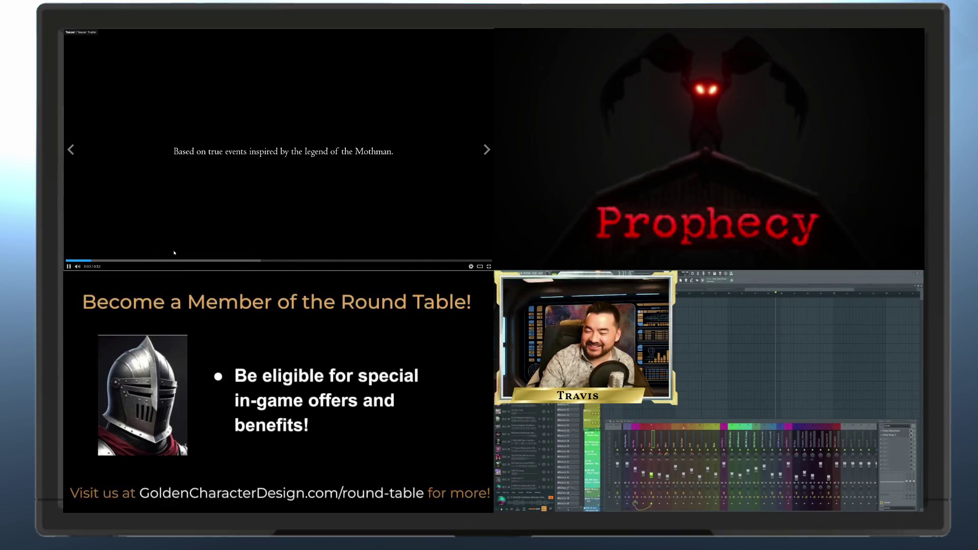
- Exit fullscreen so the Prophecy trailer plays in the store page player
{"action": "left_click", "coordinate": [488, 266]}
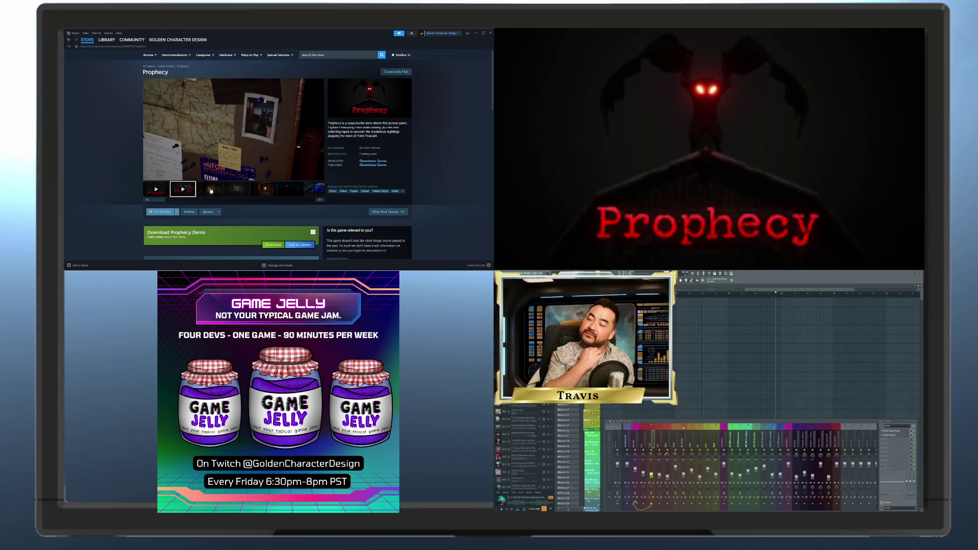
{"action": "left_click", "coordinate": [319, 176]}
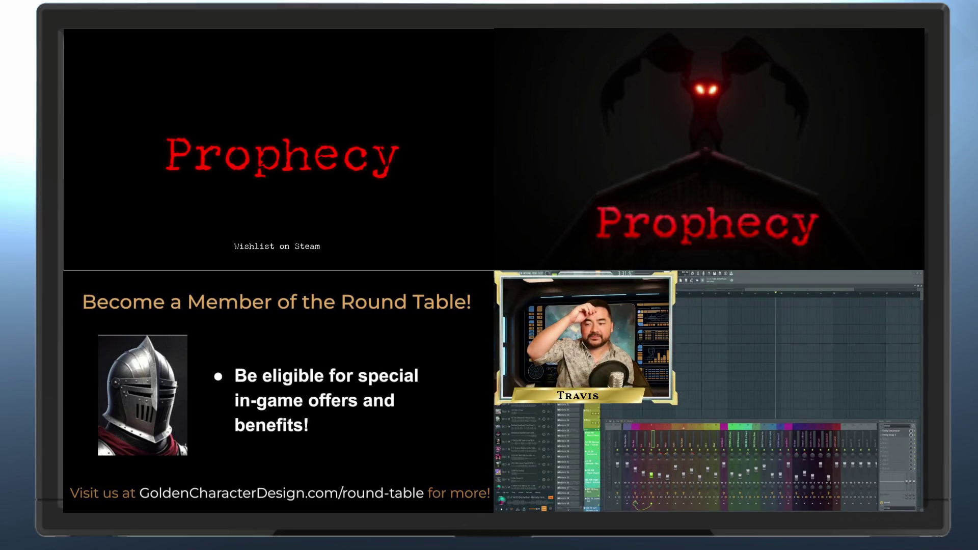
- Pause the fullscreen Prophecy trailer and return to the regular store page
{"action": "mouse_move", "coordinate": [274, 227]}
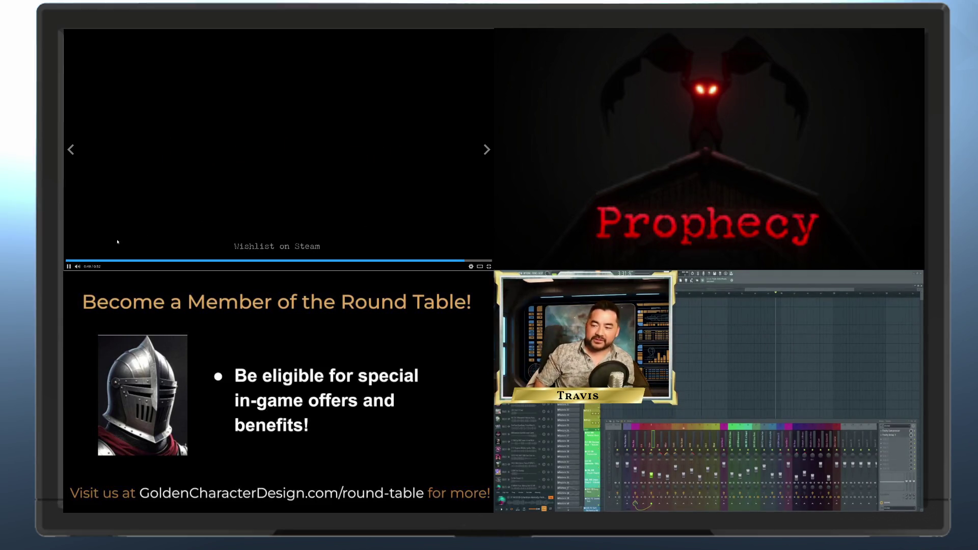
{"action": "left_click", "coordinate": [259, 167]}
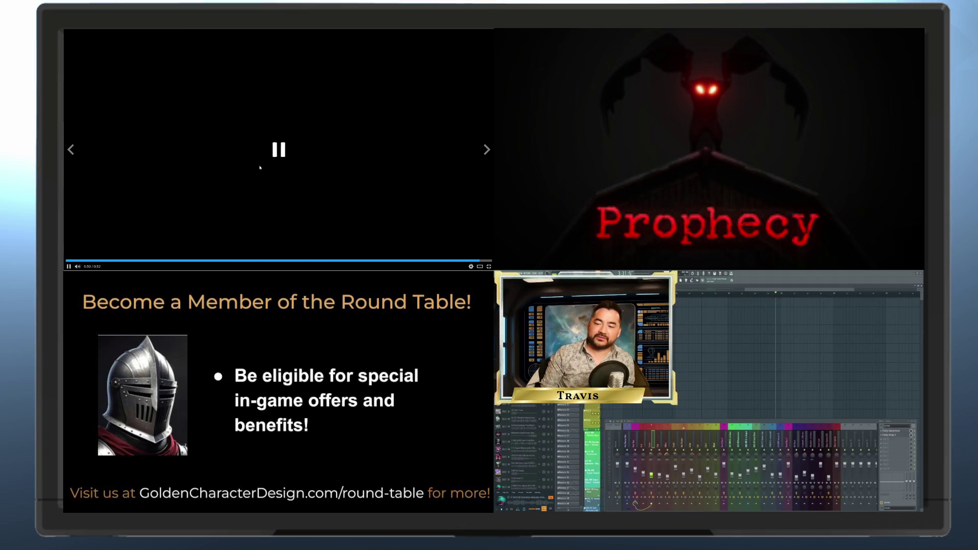
{"action": "left_click", "coordinate": [488, 267]}
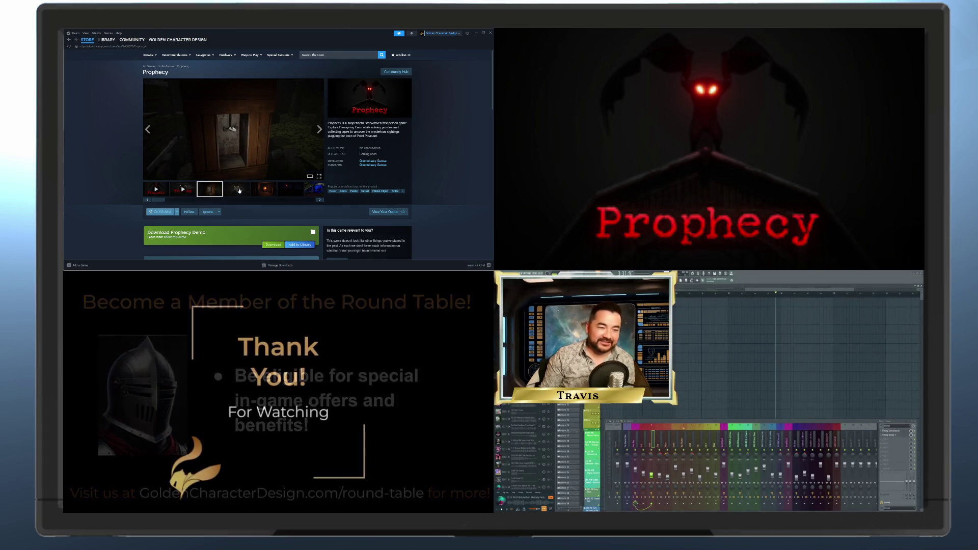
- Show the interior scene and dark creature screenshots, advance to the next one, then scroll down
{"action": "left_click", "coordinate": [259, 190]}
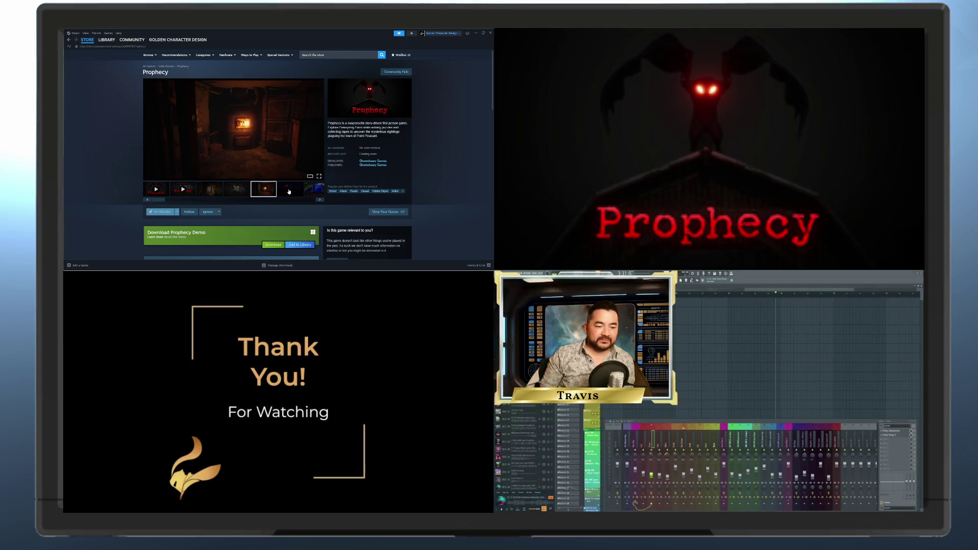
{"action": "left_click", "coordinate": [302, 191]}
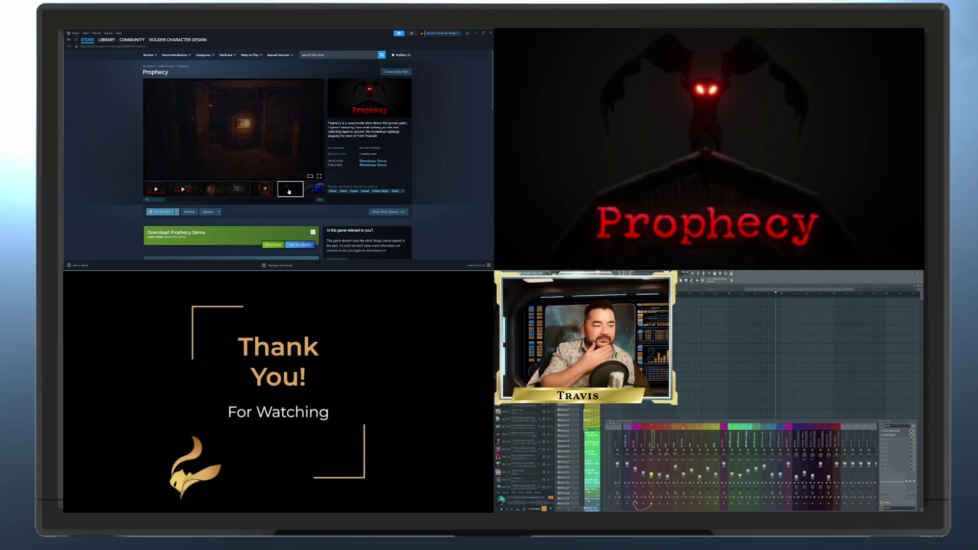
{"action": "left_click", "coordinate": [320, 200]}
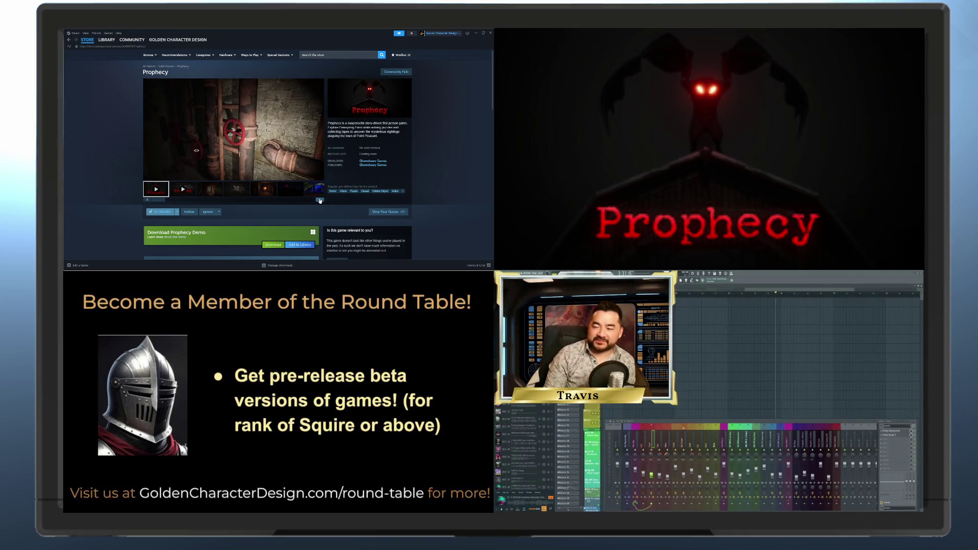
{"action": "scroll", "coordinate": [295, 131], "scroll_direction": "down", "scroll_amount": 2}
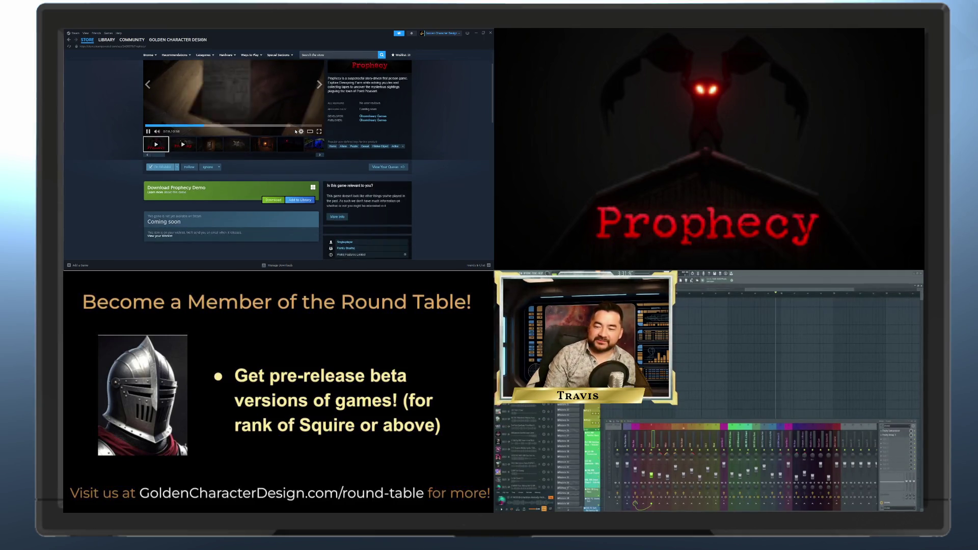
{"action": "scroll", "coordinate": [295, 132], "scroll_direction": "up", "scroll_amount": 2}
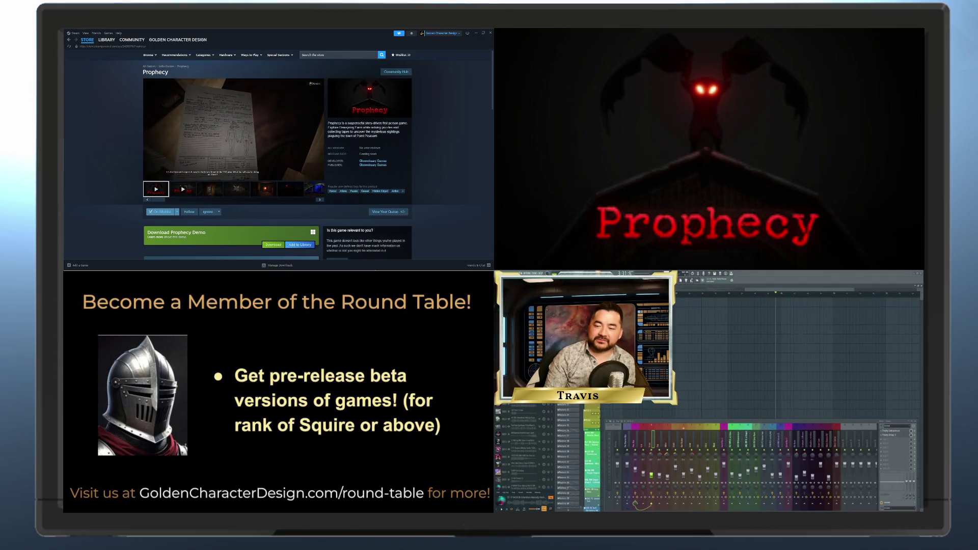
{"action": "scroll", "coordinate": [294, 132], "scroll_direction": "down", "scroll_amount": 3}
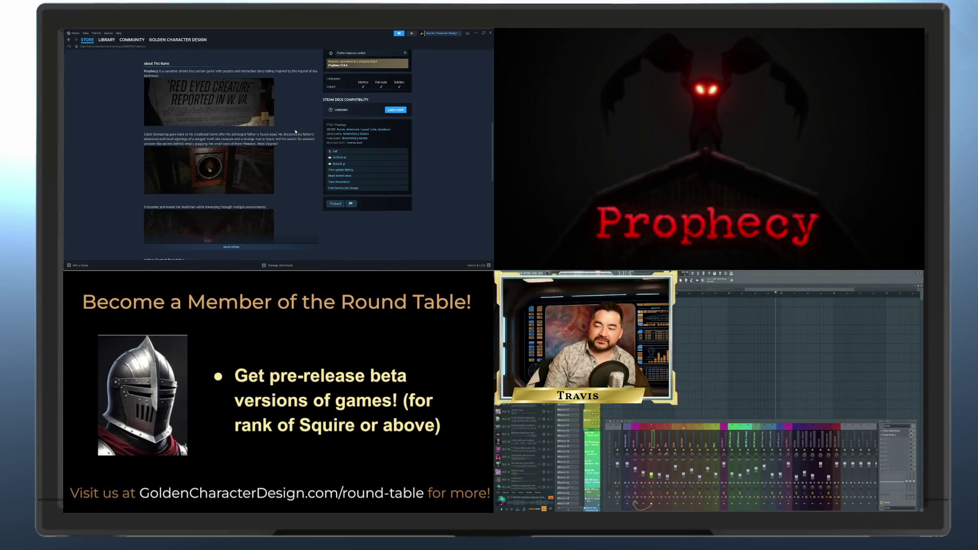
{"action": "scroll", "coordinate": [293, 132], "scroll_direction": "up", "scroll_amount": 5}
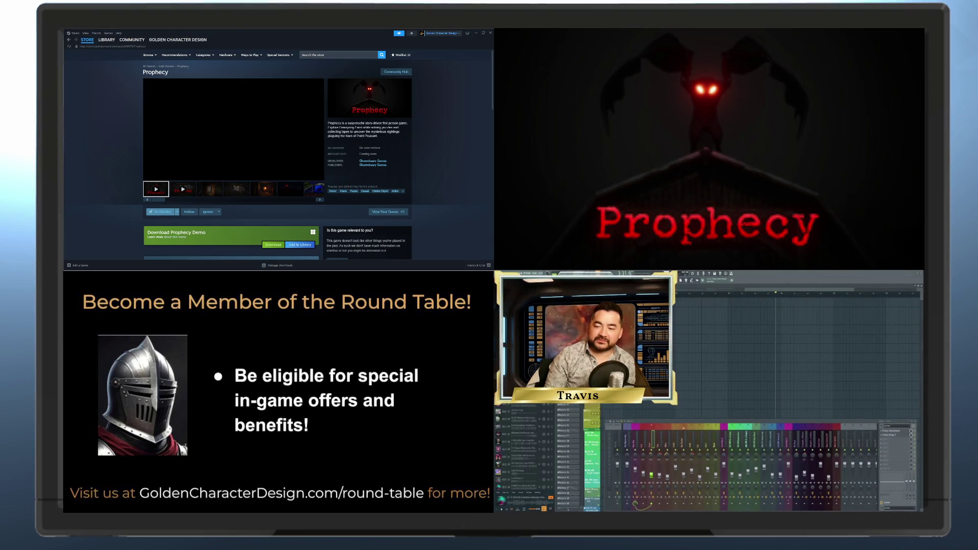
{"action": "mouse_move", "coordinate": [238, 117]}
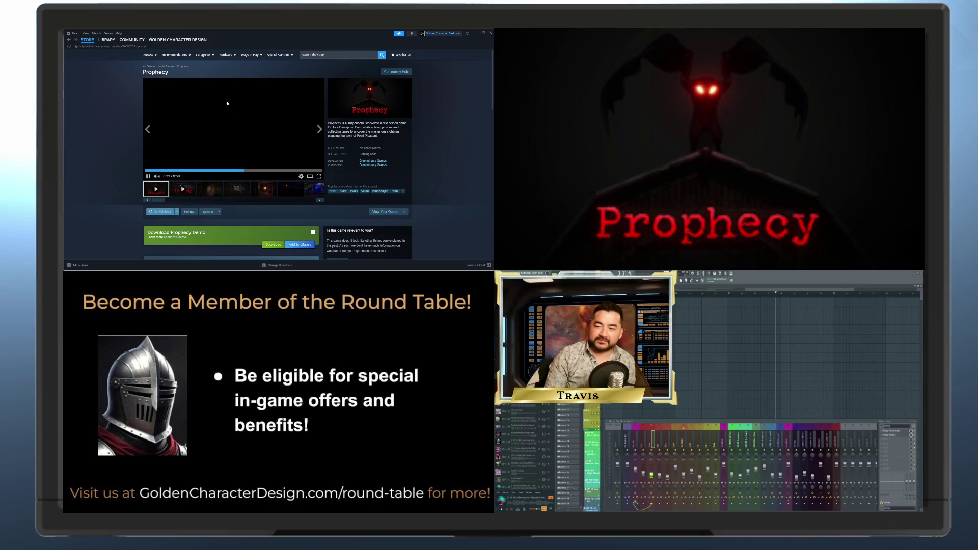
{"action": "scroll", "coordinate": [258, 124], "scroll_direction": "down", "scroll_amount": 1}
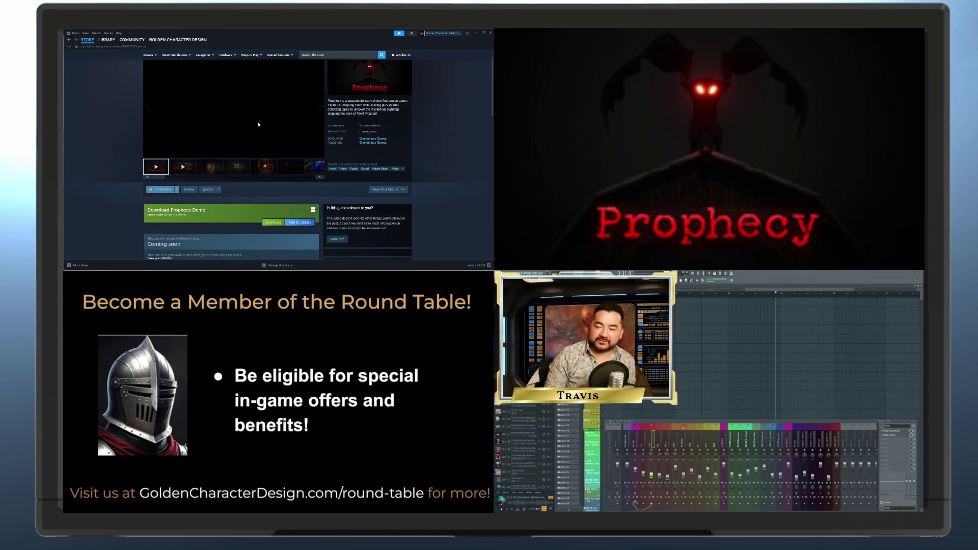
{"action": "scroll", "coordinate": [258, 124], "scroll_direction": "down", "scroll_amount": 4}
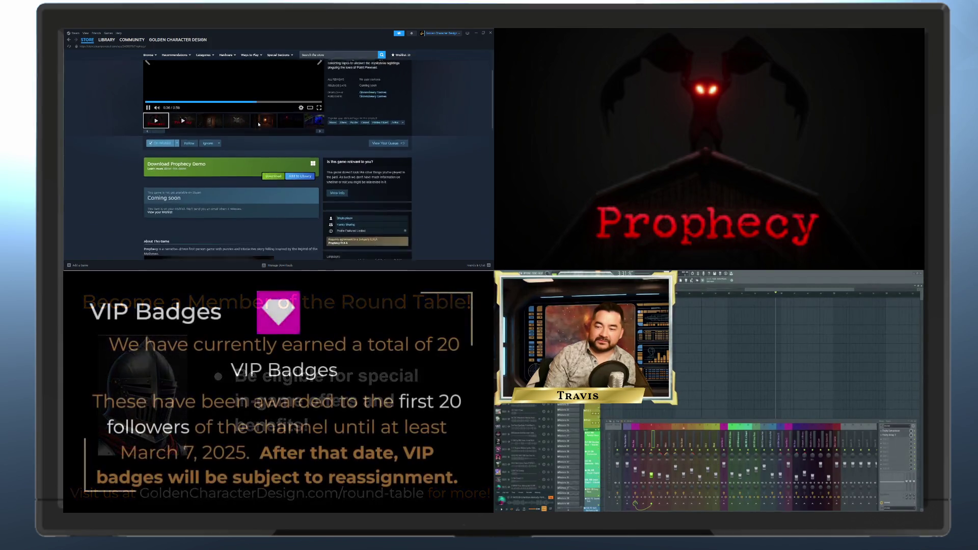
{"action": "scroll", "coordinate": [258, 123], "scroll_direction": "down", "scroll_amount": 10}
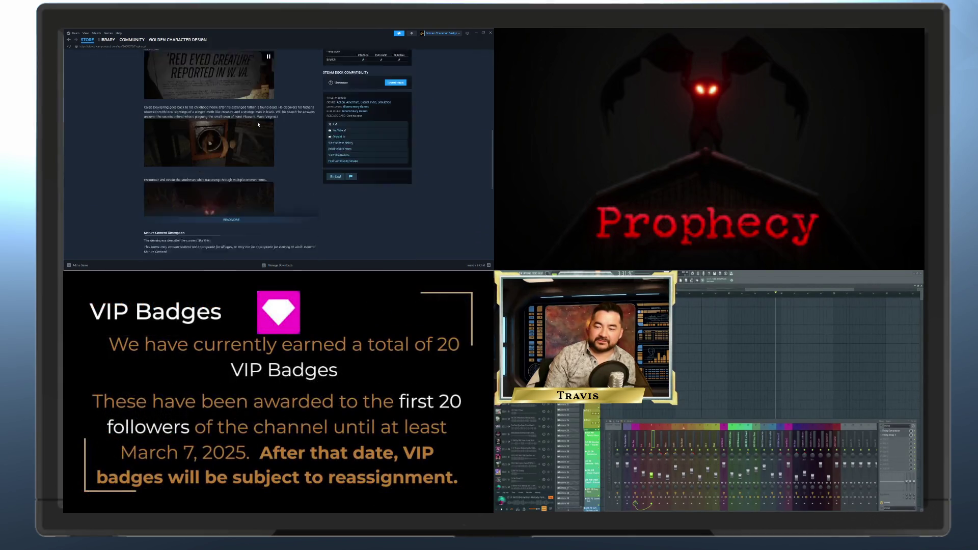
{"action": "scroll", "coordinate": [258, 124], "scroll_direction": "down", "scroll_amount": 2}
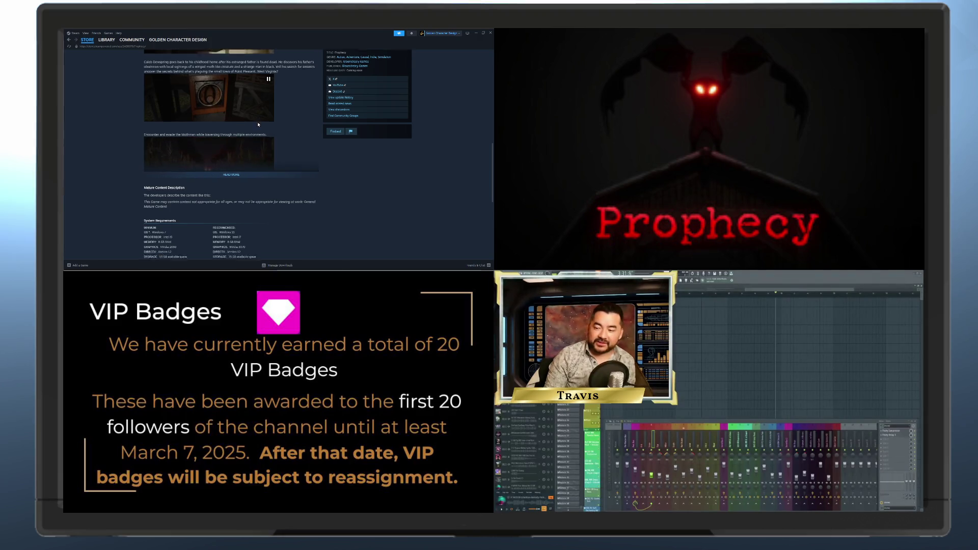
{"action": "scroll", "coordinate": [258, 124], "scroll_direction": "up", "scroll_amount": 7}
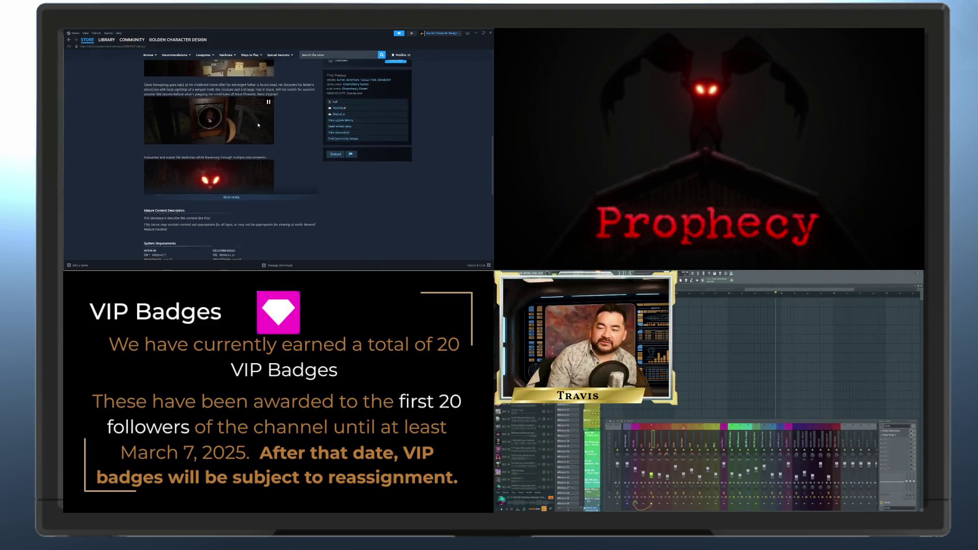
{"action": "scroll", "coordinate": [258, 124], "scroll_direction": "up", "scroll_amount": 10}
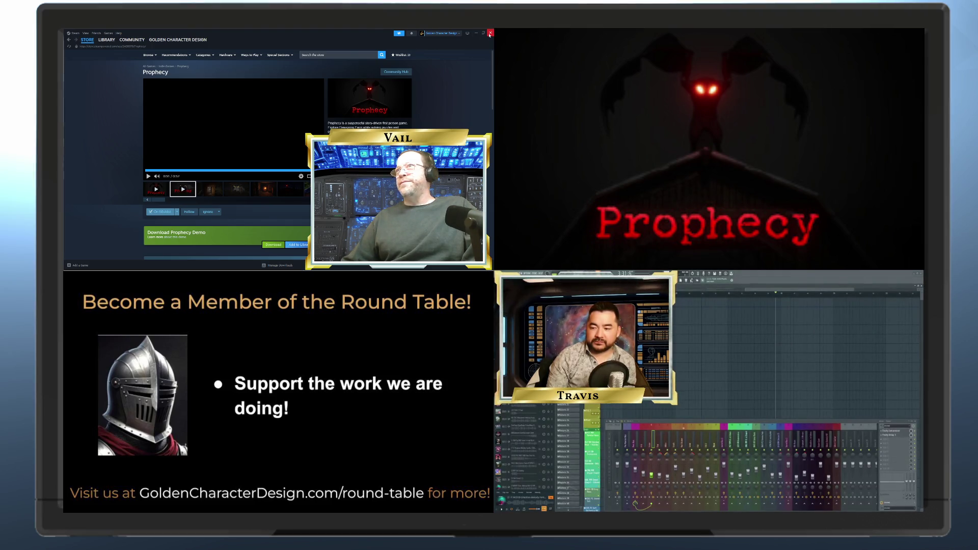
- Close the Steam window to reveal the C# script in Visual Studio
{"action": "left_click", "coordinate": [490, 33]}
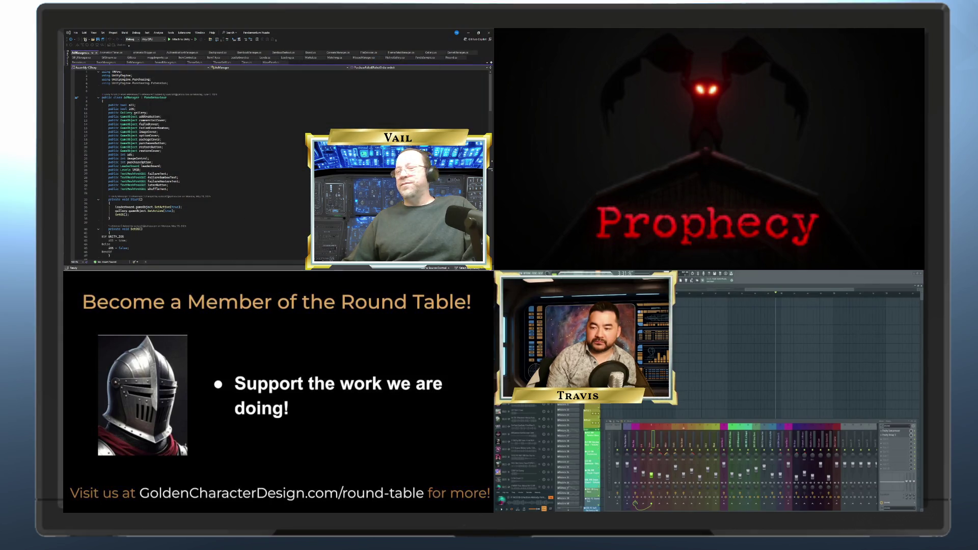
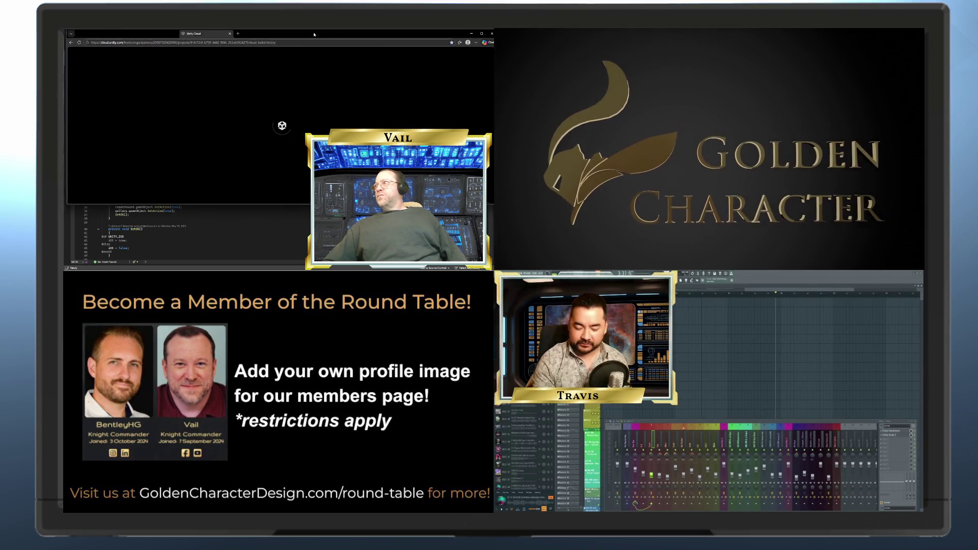
- Maximize the browser, scroll through the Unity Cloud Build History, then minimize it to reveal the code
{"action": "left_click", "coordinate": [482, 33]}
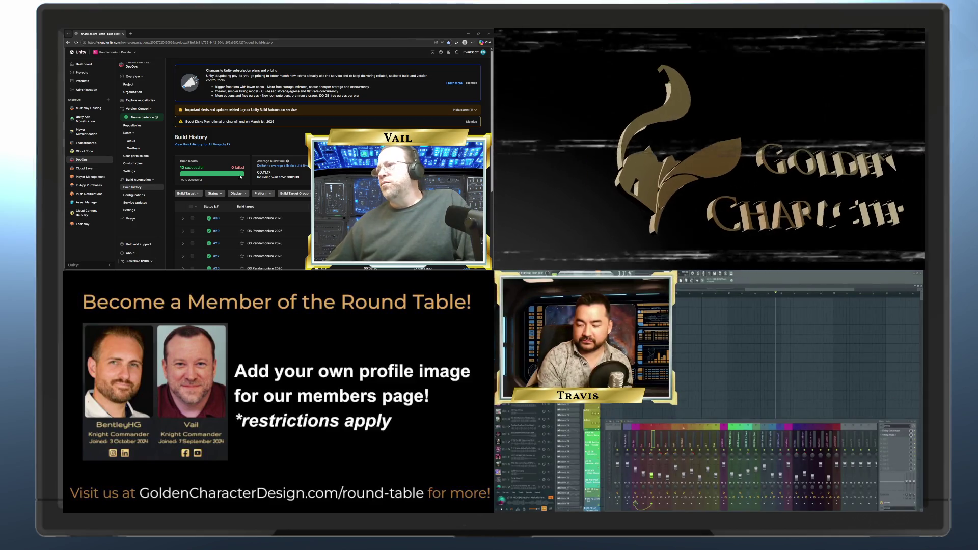
{"action": "scroll", "coordinate": [244, 173], "scroll_direction": "down", "scroll_amount": 3}
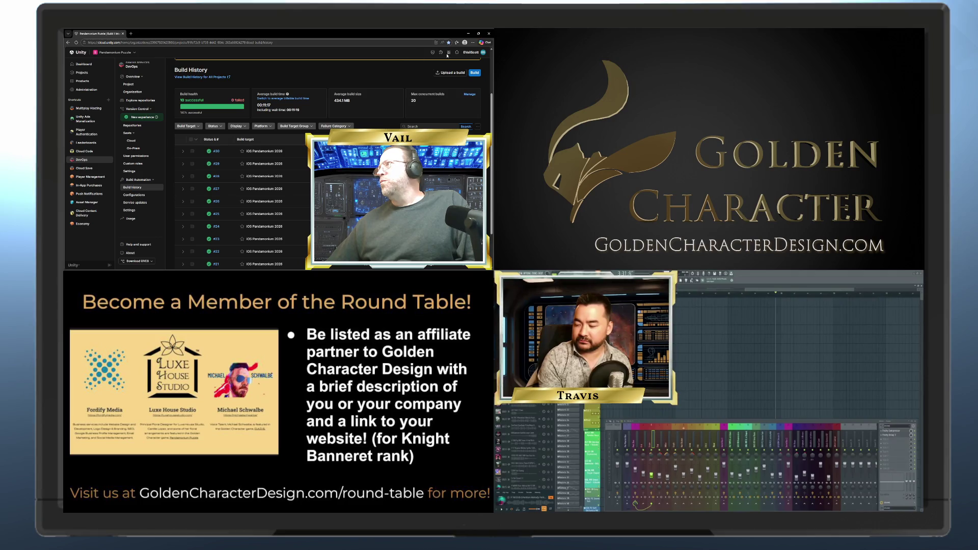
{"action": "left_click", "coordinate": [468, 34]}
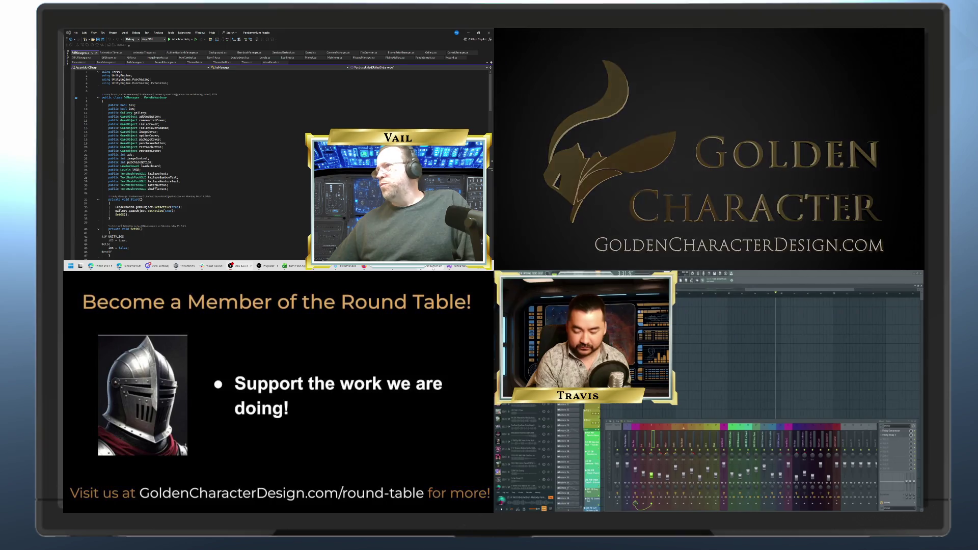
- Alt+Tab from Visual Studio over to the Unity Editor running the Pandamonium game preview
{"action": "key", "text": "alt+Tab"}
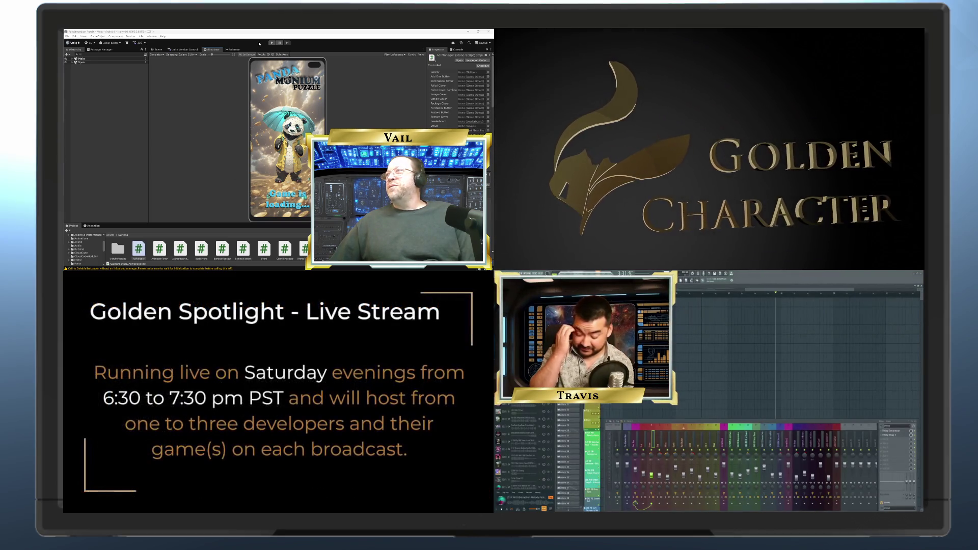
{"action": "left_click", "coordinate": [233, 49]}
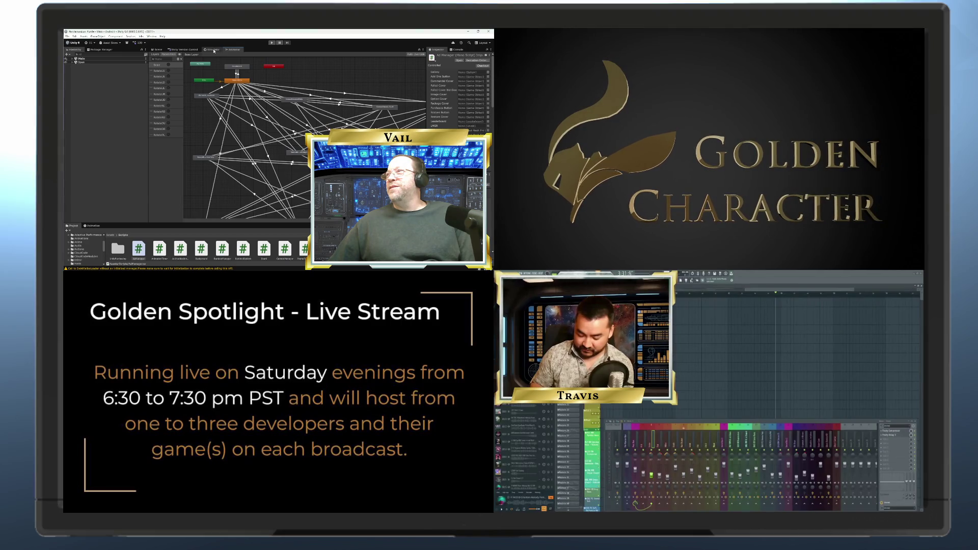
{"action": "left_click", "coordinate": [212, 50]}
{"action": "left_click", "coordinate": [184, 49]}
{"action": "left_click", "coordinate": [156, 49]}
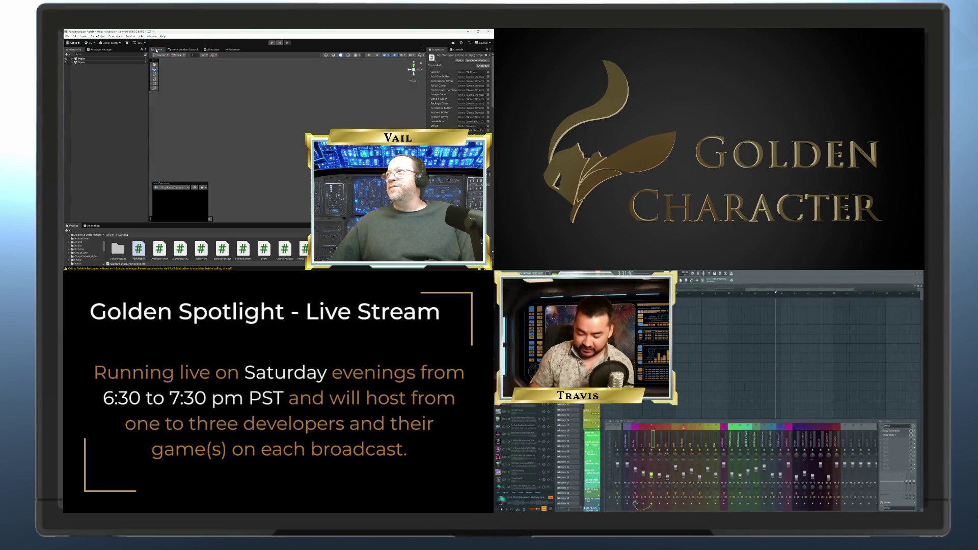
{"action": "left_click", "coordinate": [213, 49]}
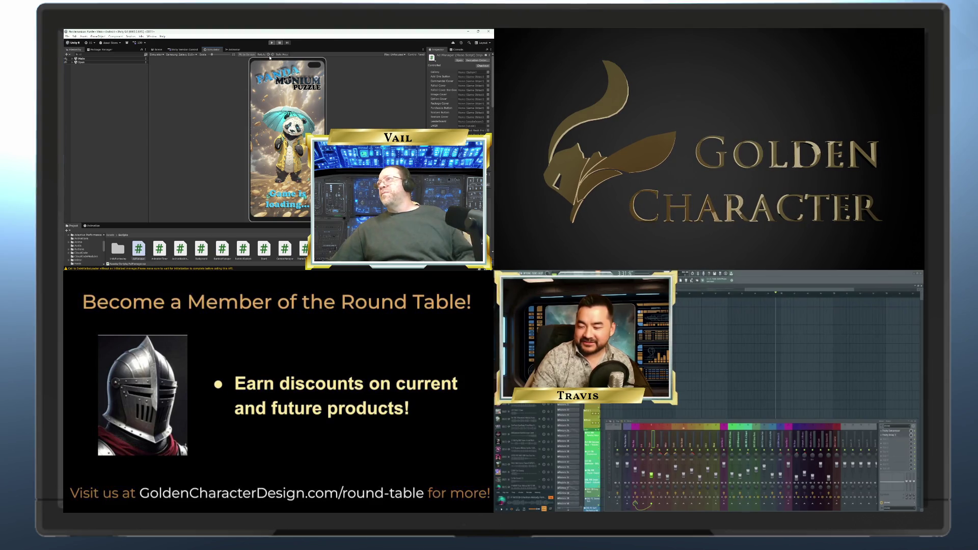
- Quit Unity via File > Exit and minimise Visual Studio to show the desktop
{"action": "left_click", "coordinate": [66, 38]}
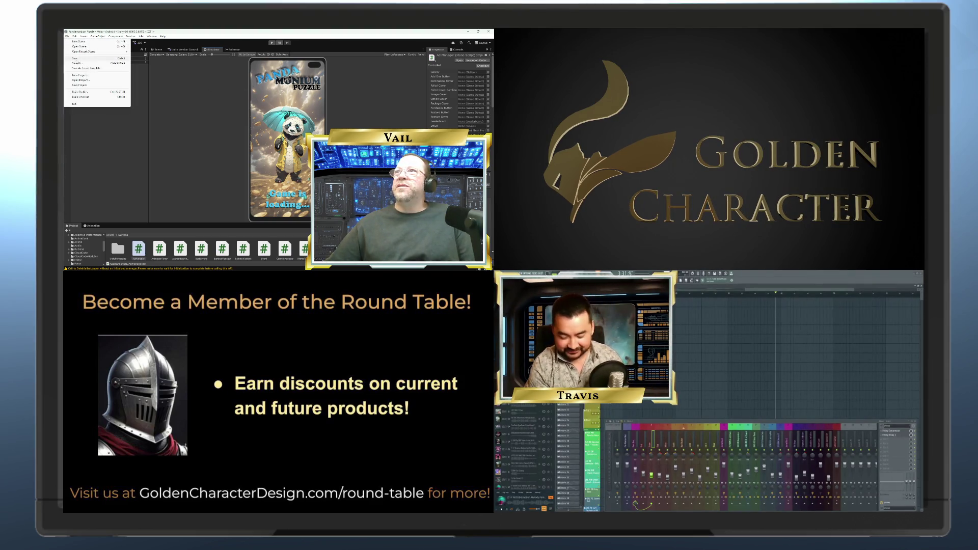
{"action": "left_click", "coordinate": [76, 58]}
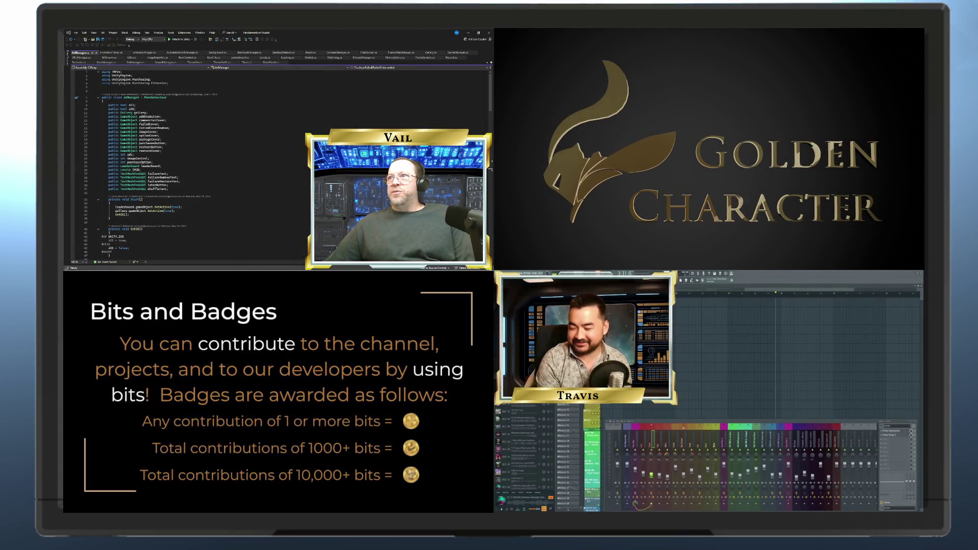
{"action": "left_click", "coordinate": [482, 34]}
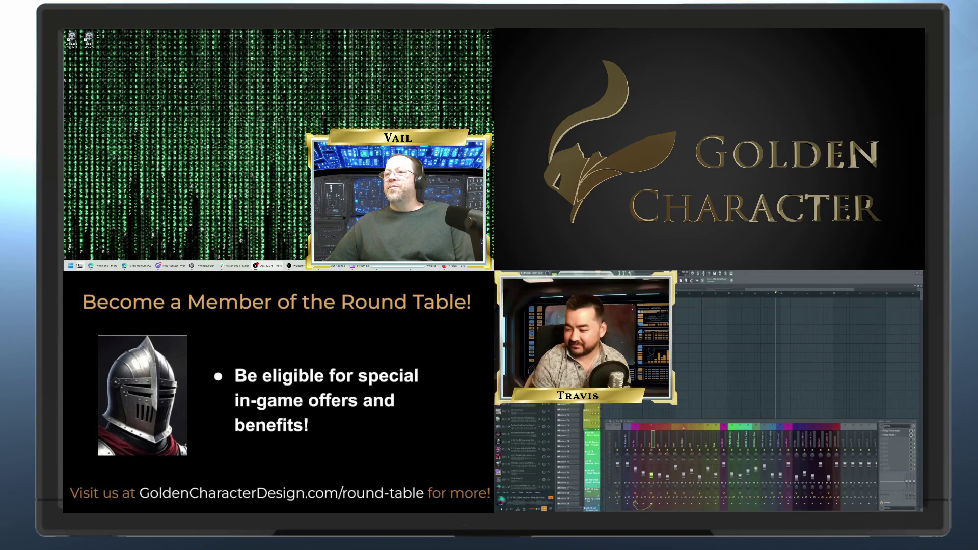
- Launch Unity Hub from the Start menu and open the DeeDoo project
{"action": "key", "text": "super"}
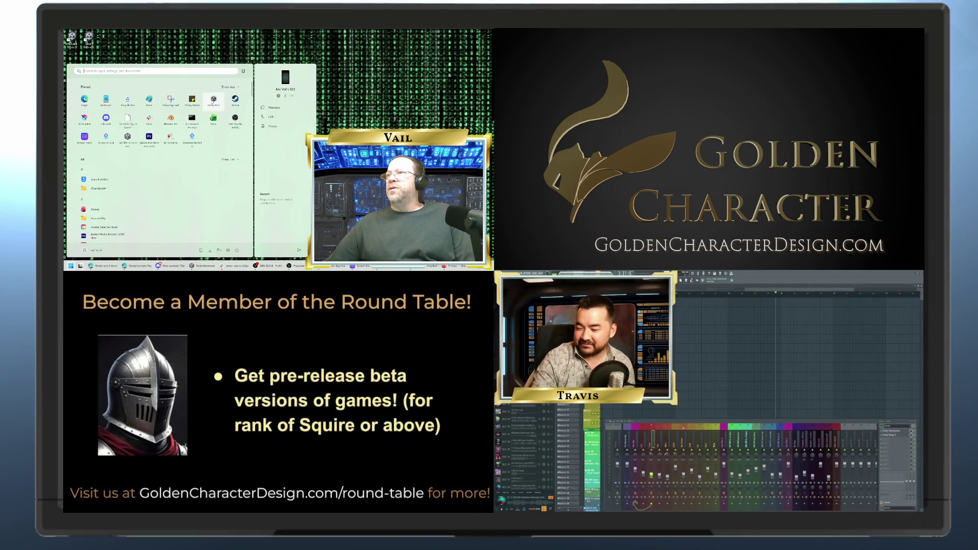
{"action": "left_click", "coordinate": [213, 102]}
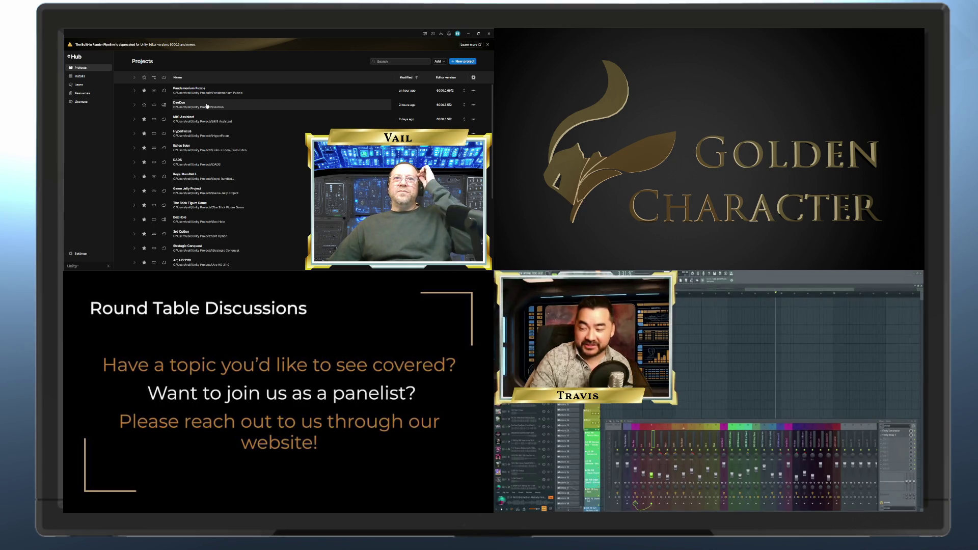
{"action": "left_click", "coordinate": [207, 106]}
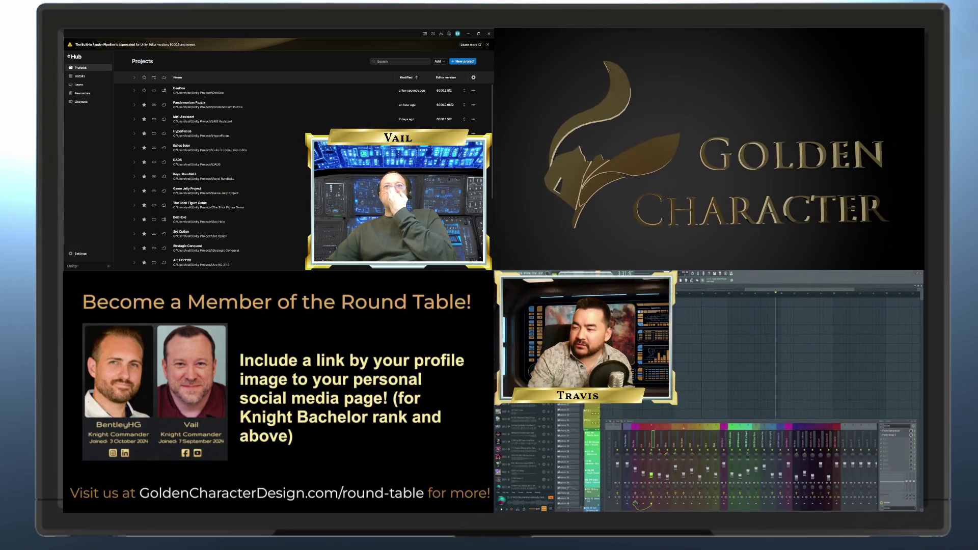
- Close Unity Hub, collapse the Collections package in the Project window, and check the Console
{"action": "left_click", "coordinate": [490, 34]}
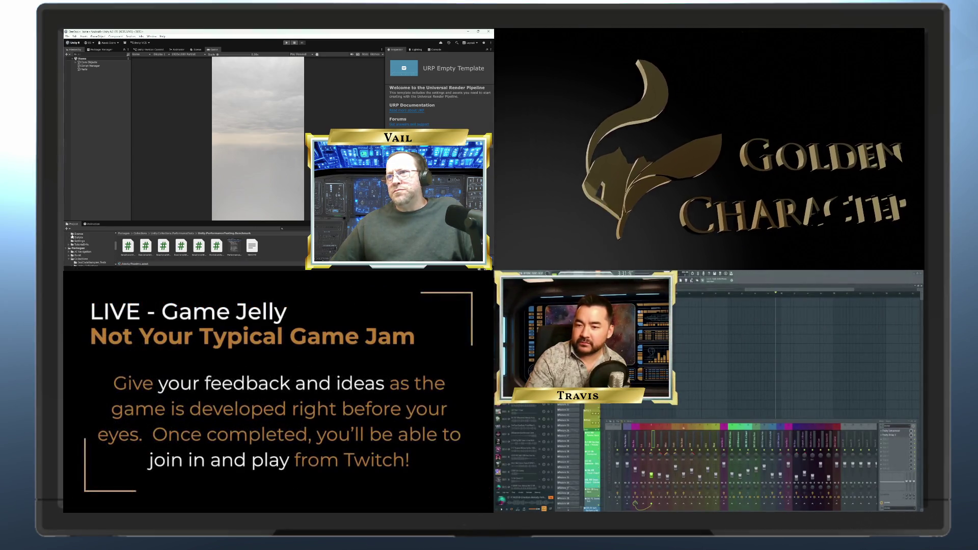
{"action": "scroll", "coordinate": [70, 245], "scroll_direction": "down", "scroll_amount": 2}
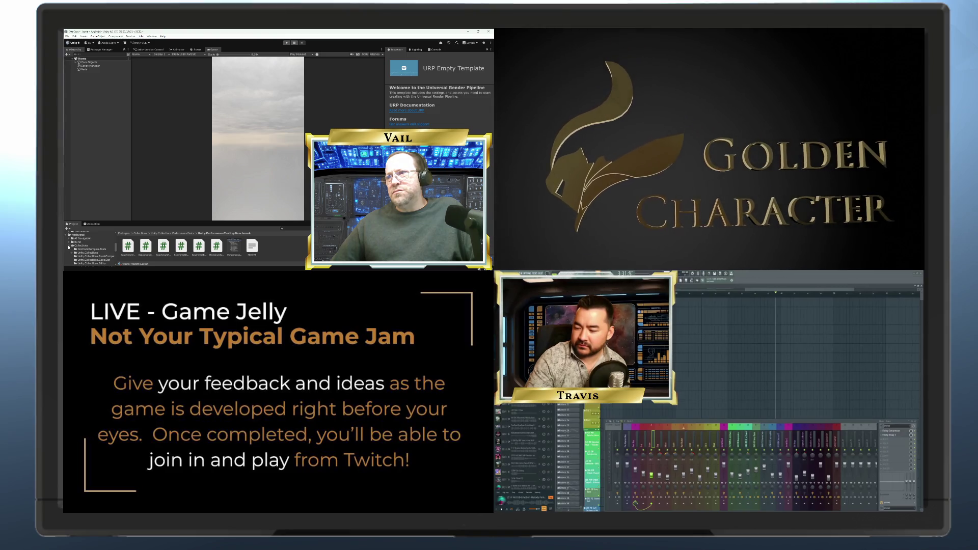
{"action": "left_click", "coordinate": [70, 246]}
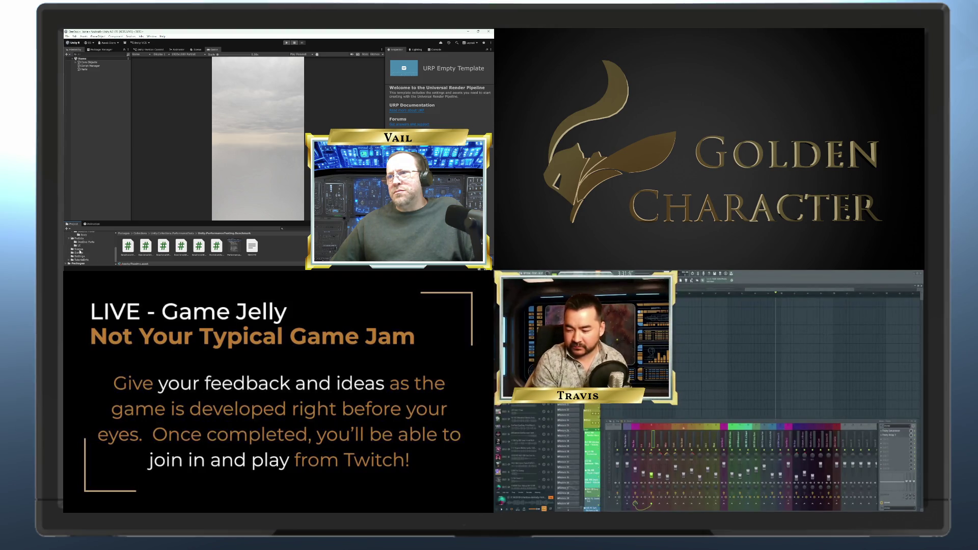
{"action": "left_click", "coordinate": [435, 50]}
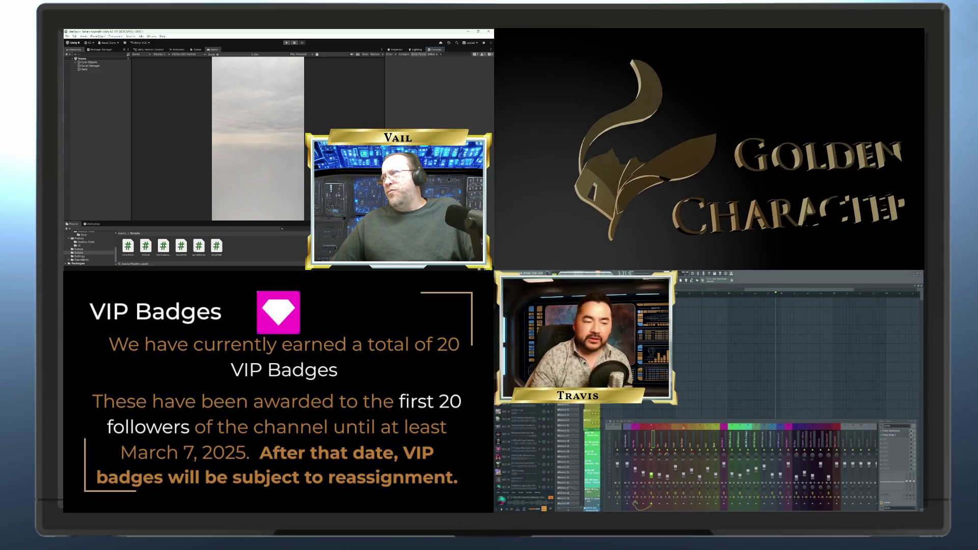
{"action": "left_click", "coordinate": [397, 50]}
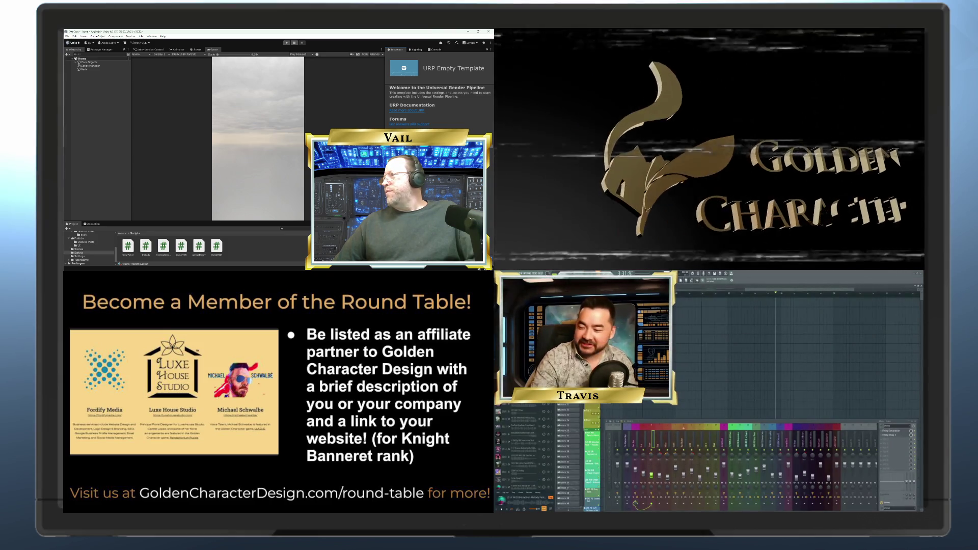
- Bring up ColorPicker.cs in Visual Studio, showing its method that returns a random color
{"action": "mouse_move", "coordinate": [444, 270]}
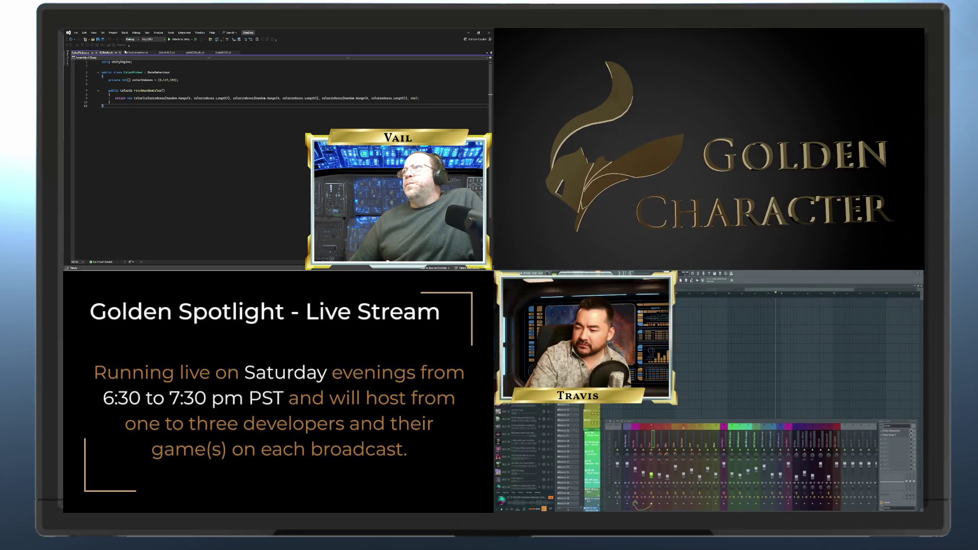
- View GameMGR.cs, look over DeeDooGenerator.cs, then return to GameMGR.cs
{"action": "left_click", "coordinate": [169, 53]}
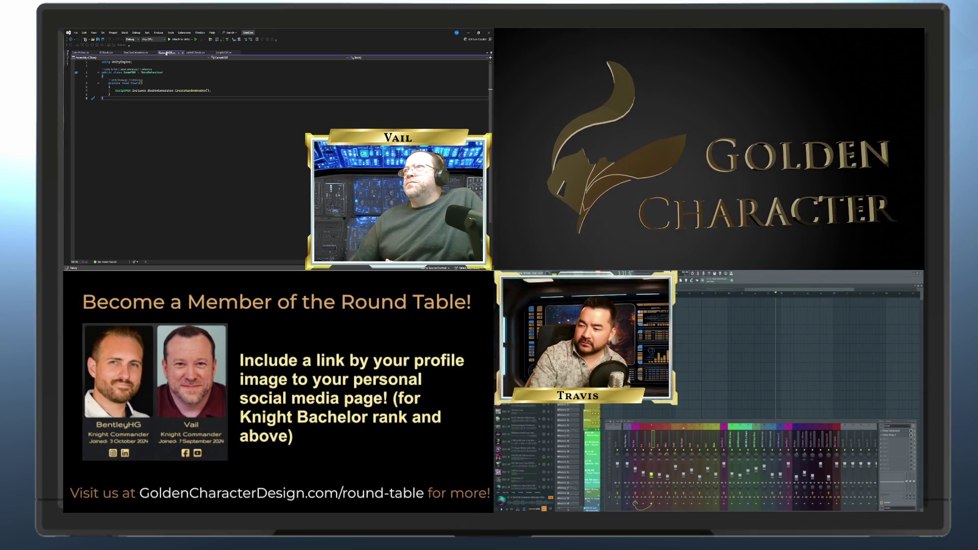
{"action": "left_click", "coordinate": [142, 53]}
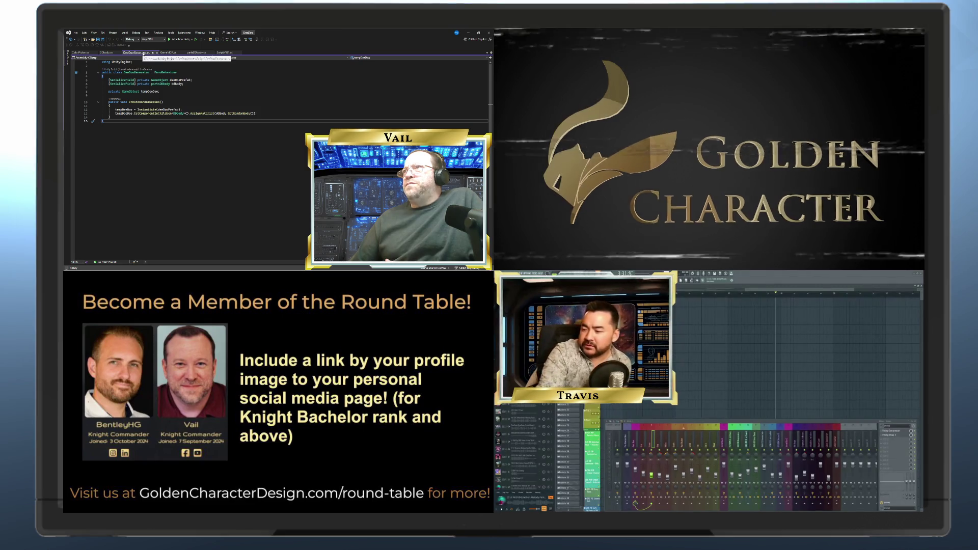
{"action": "left_click", "coordinate": [169, 53]}
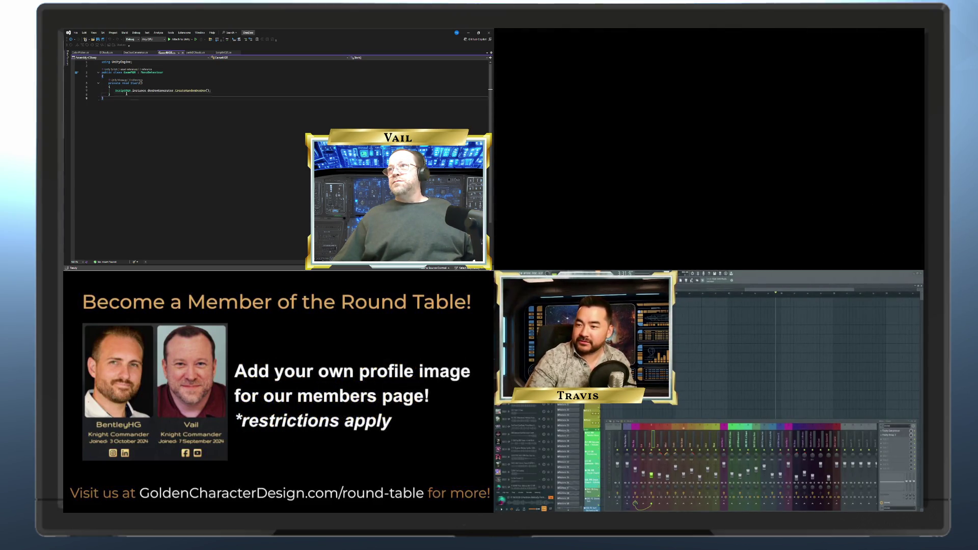
{"action": "left_click", "coordinate": [128, 94]}
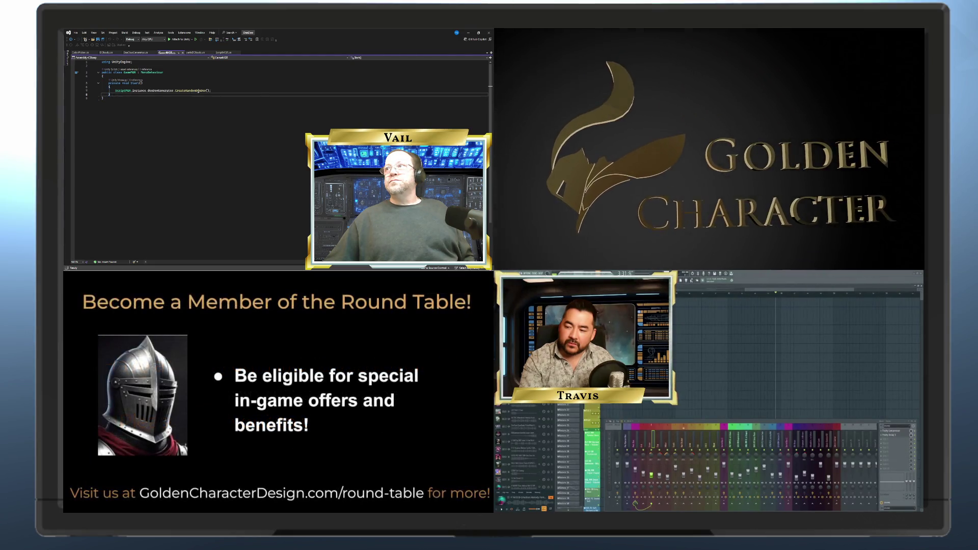
{"action": "left_click", "coordinate": [170, 87]}
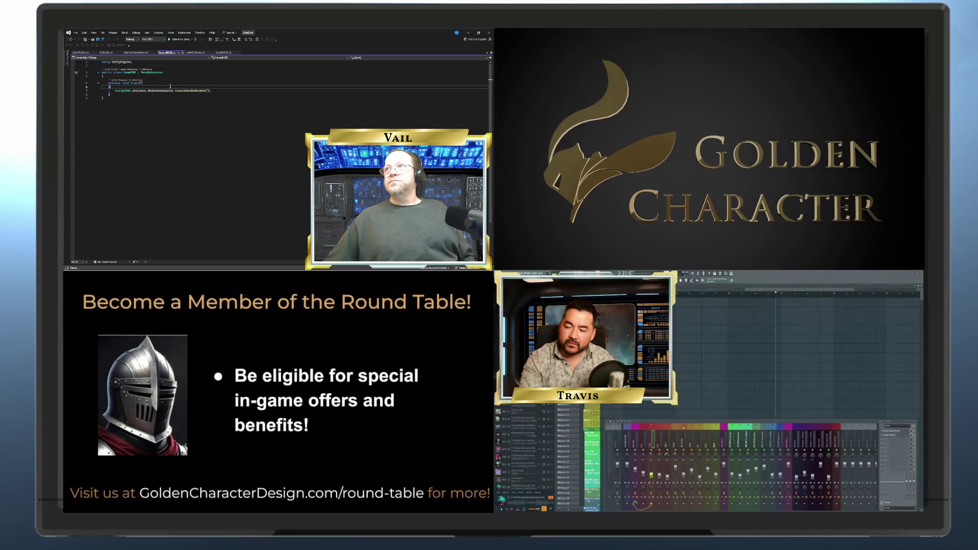
{"action": "left_click", "coordinate": [212, 91]}
{"action": "left_click", "coordinate": [150, 98]}
{"action": "left_click", "coordinate": [144, 95]}
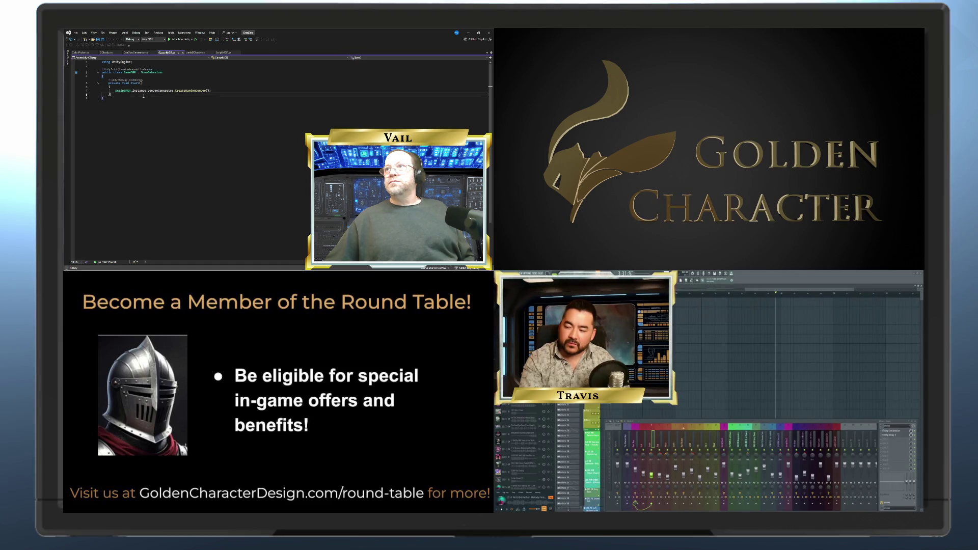
{"action": "left_click", "coordinate": [139, 86]}
{"action": "left_click", "coordinate": [141, 97]}
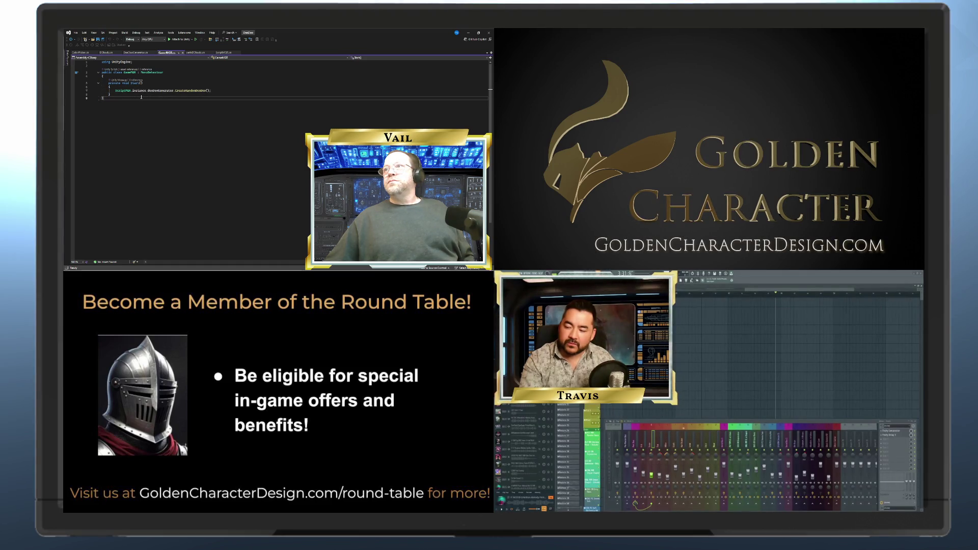
{"action": "left_click", "coordinate": [141, 95]}
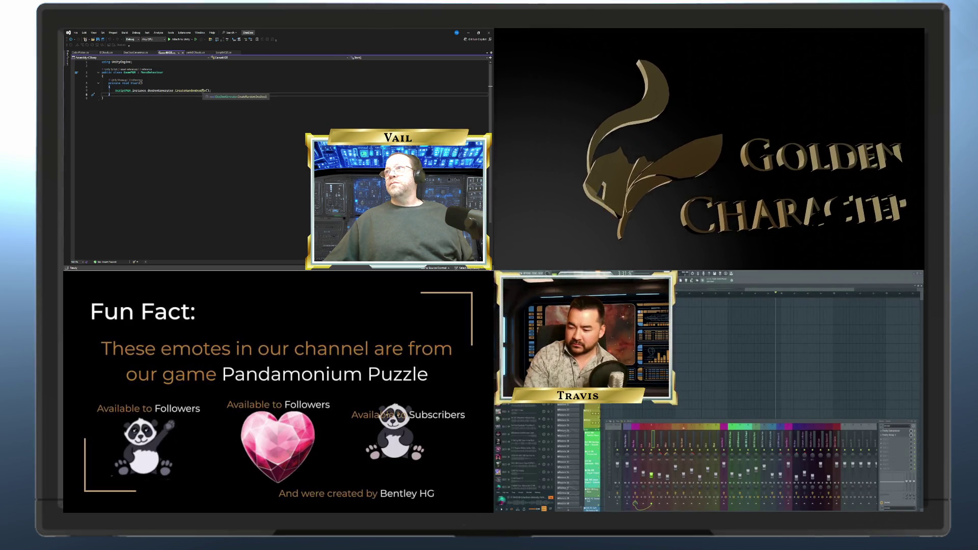
{"action": "left_click", "coordinate": [134, 53]}
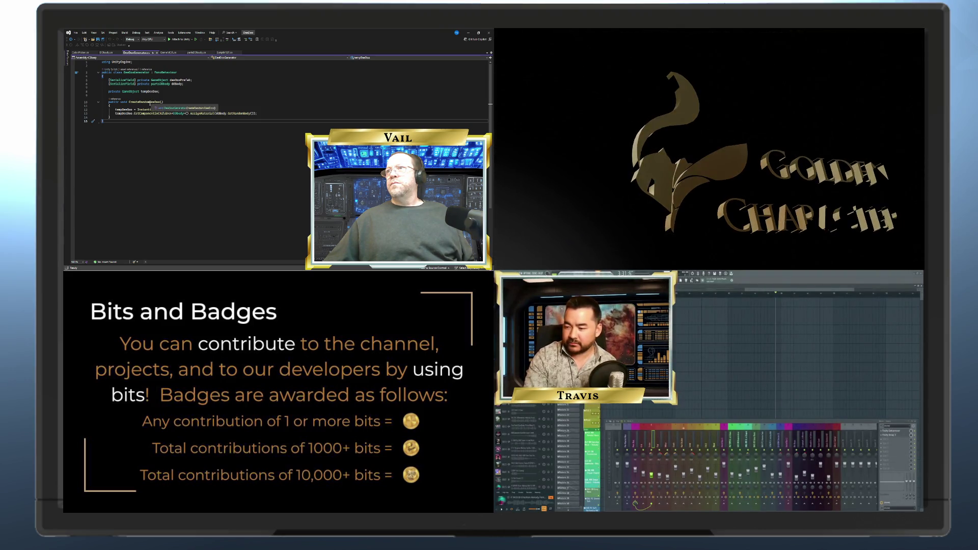
- After a glance at DDbody.cs, pass 3 into CreateRandomDeeDoo() in GameMGR.cs, then return to DeeDooGenerator.cs
{"action": "left_click", "coordinate": [108, 53]}
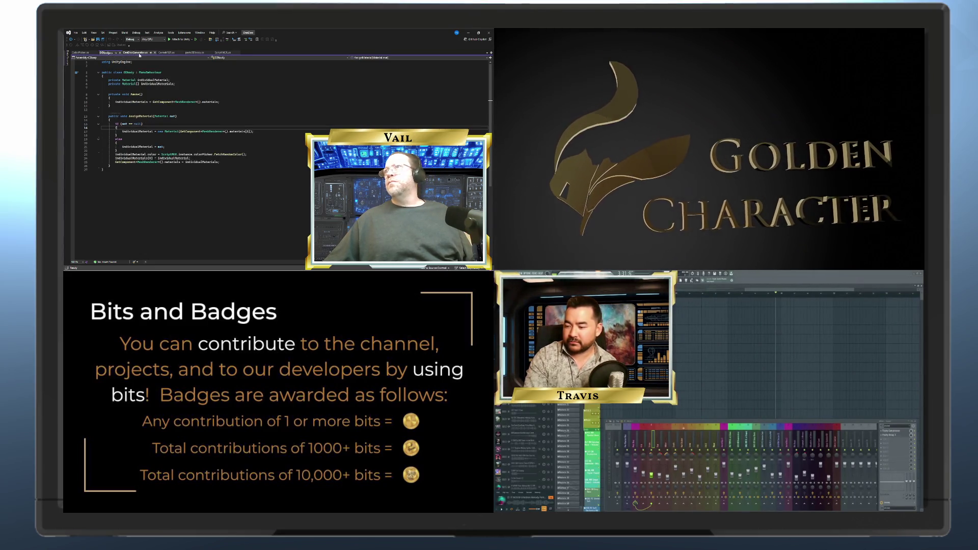
{"action": "left_click", "coordinate": [166, 52]}
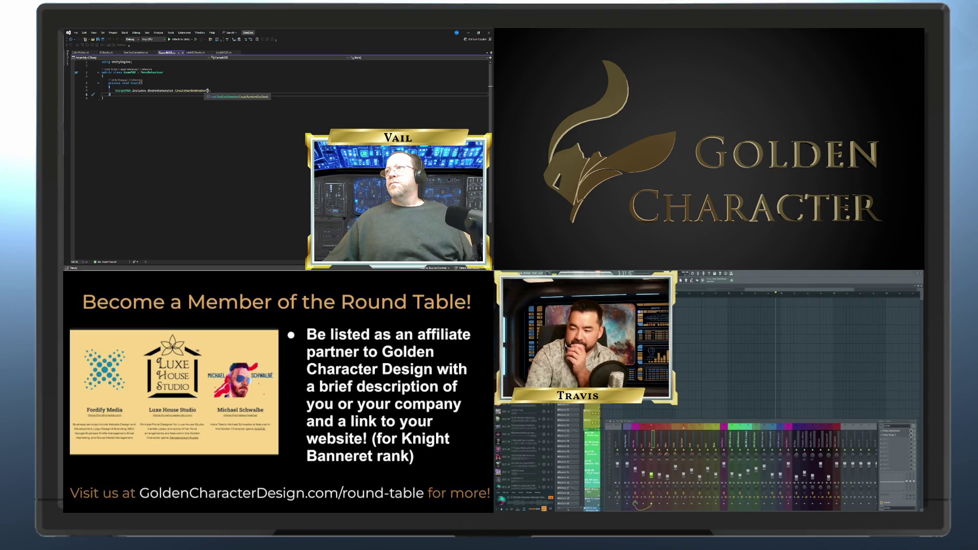
{"action": "key", "text": "Escape"}
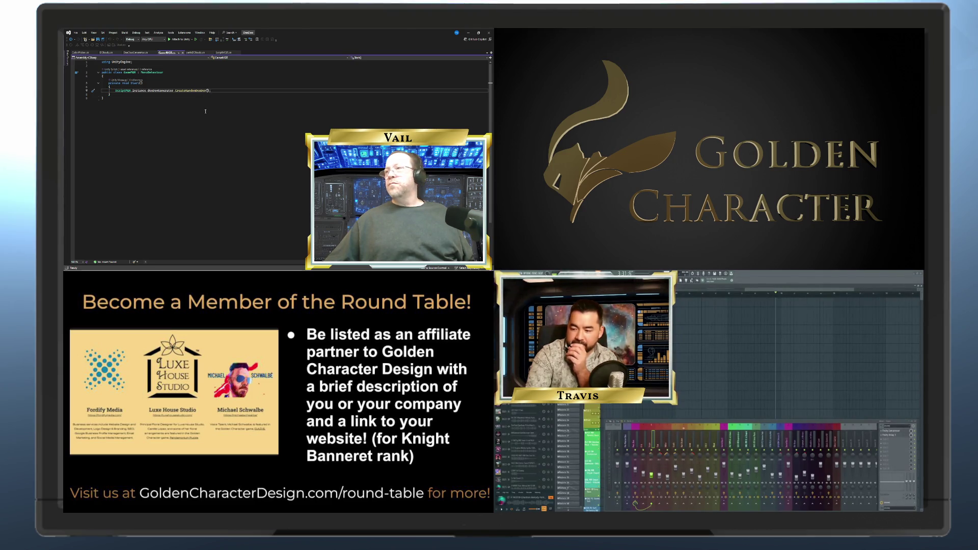
{"action": "type", "text": "3"}
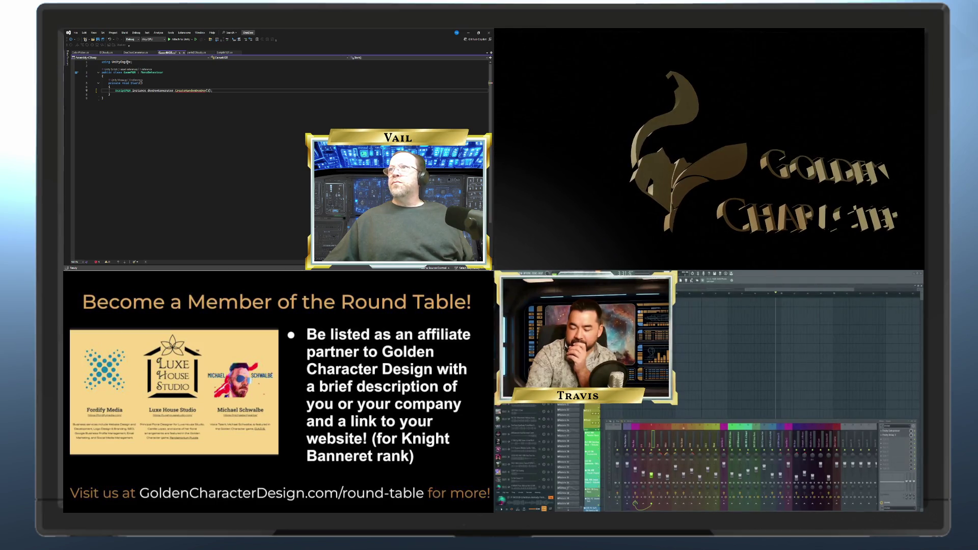
{"action": "left_click", "coordinate": [135, 52]}
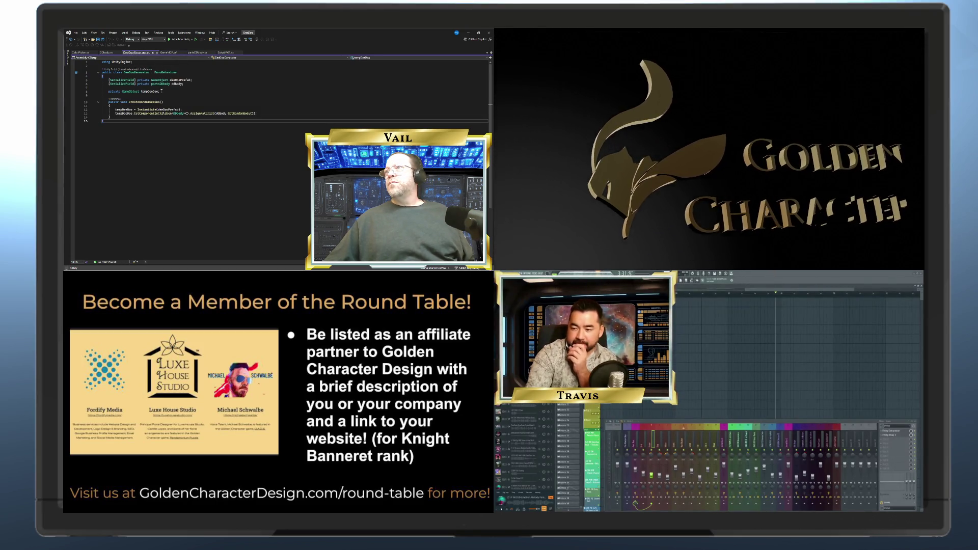
{"action": "left_click", "coordinate": [163, 102]}
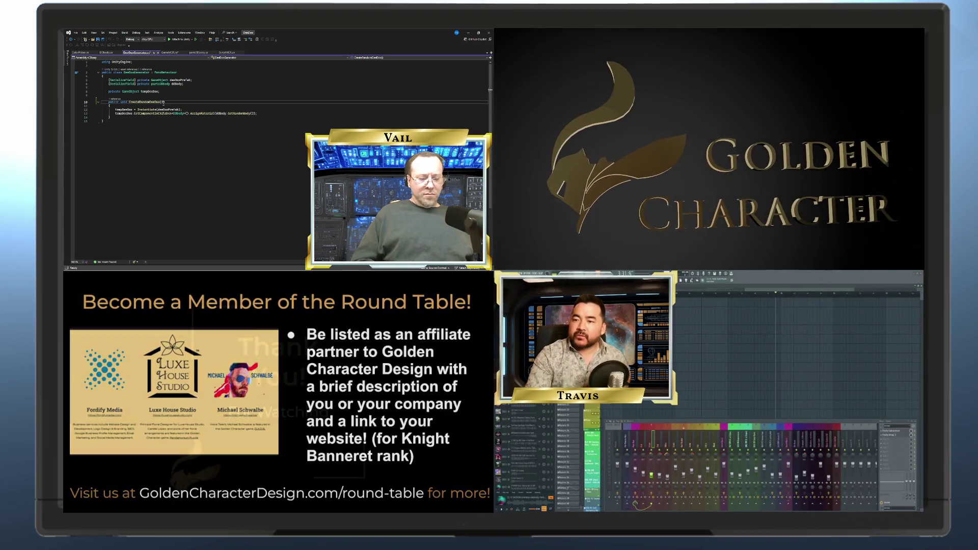
{"action": "type", "text": "int "}
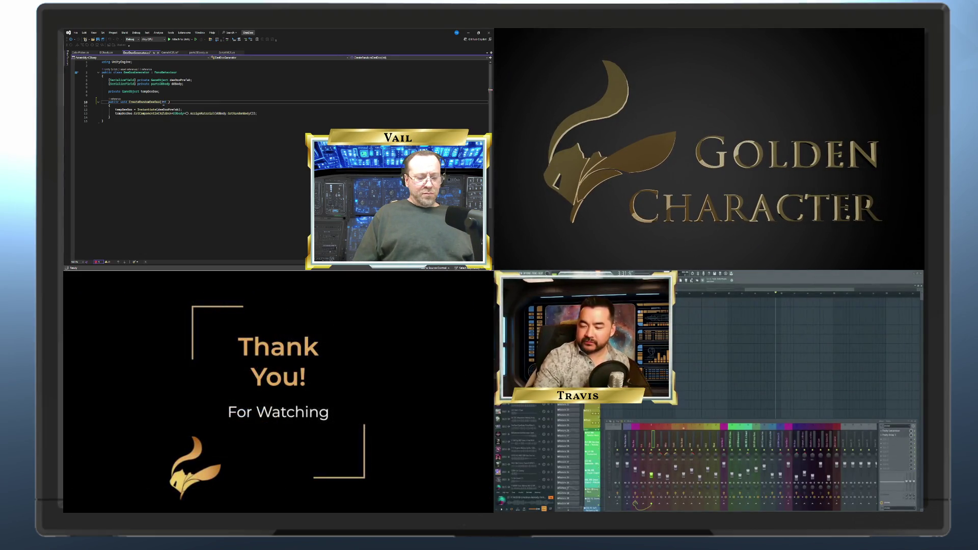
{"action": "type", "text": "y"}
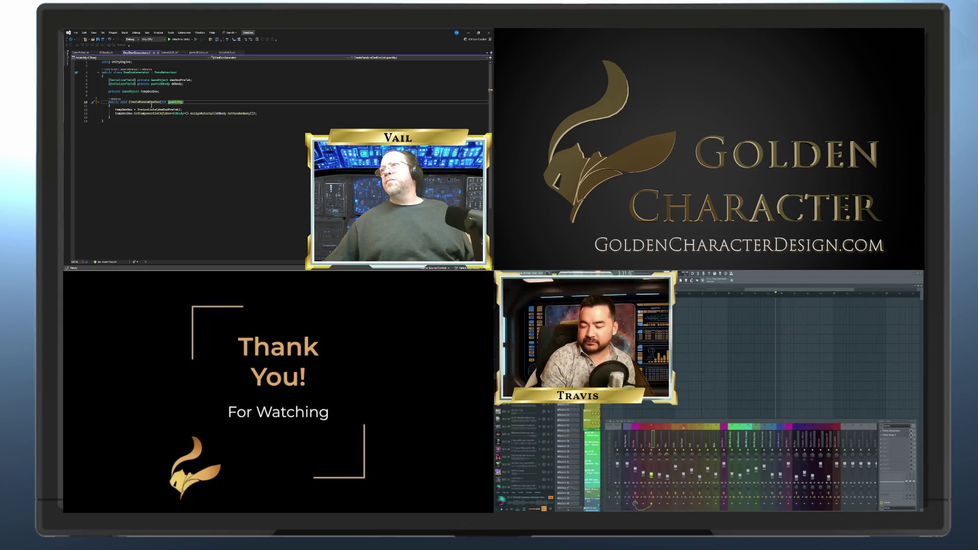
{"action": "left_click", "coordinate": [151, 106]}
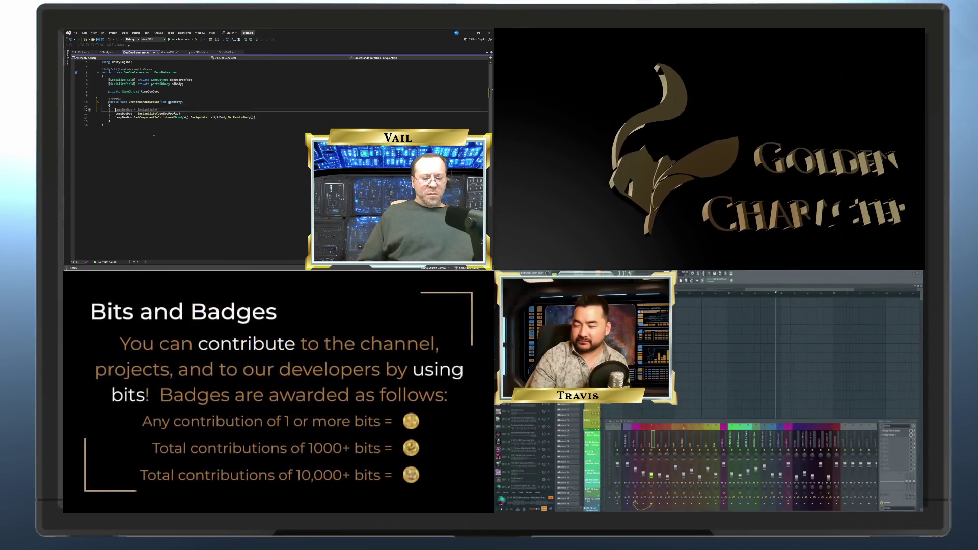
- Wrap the Instantiate and body-material lines in 'for (int i = 0; i < quantity; i++)' with braces
{"action": "key", "text": "Return"}
{"action": "type", "text": "for ("}
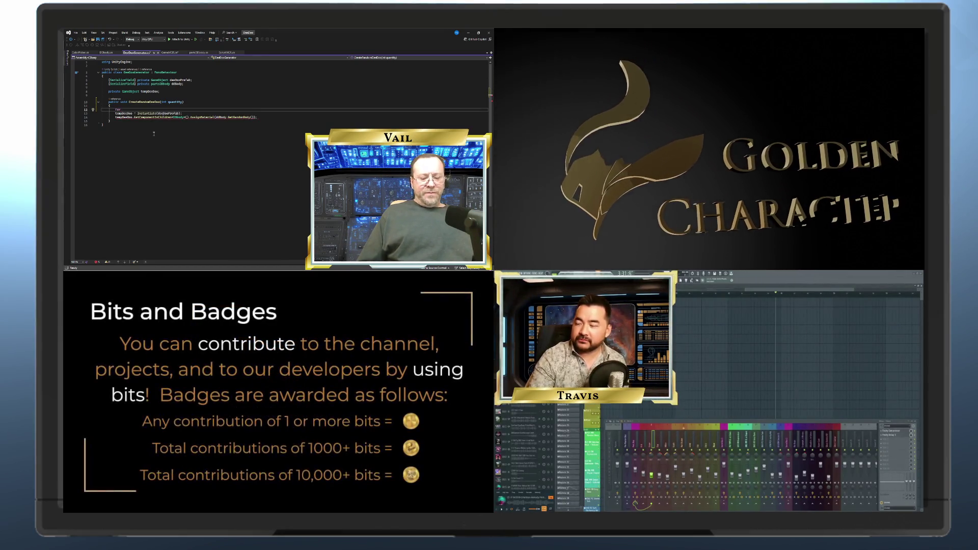
{"action": "type", "text": "int i = 0; i < quantity; i++"}
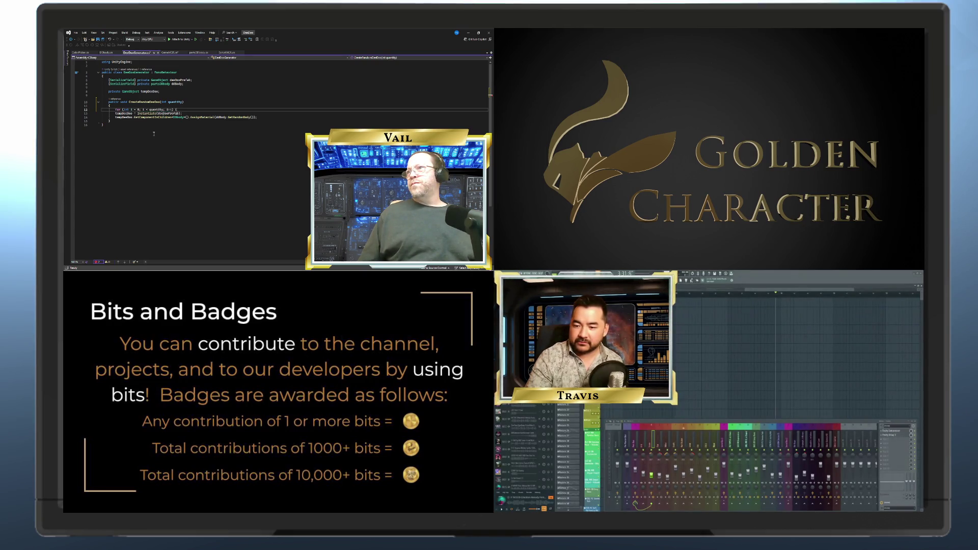
{"action": "key", "text": "Return"}
{"action": "type", "text": "{"}
{"action": "key", "text": "Return"}
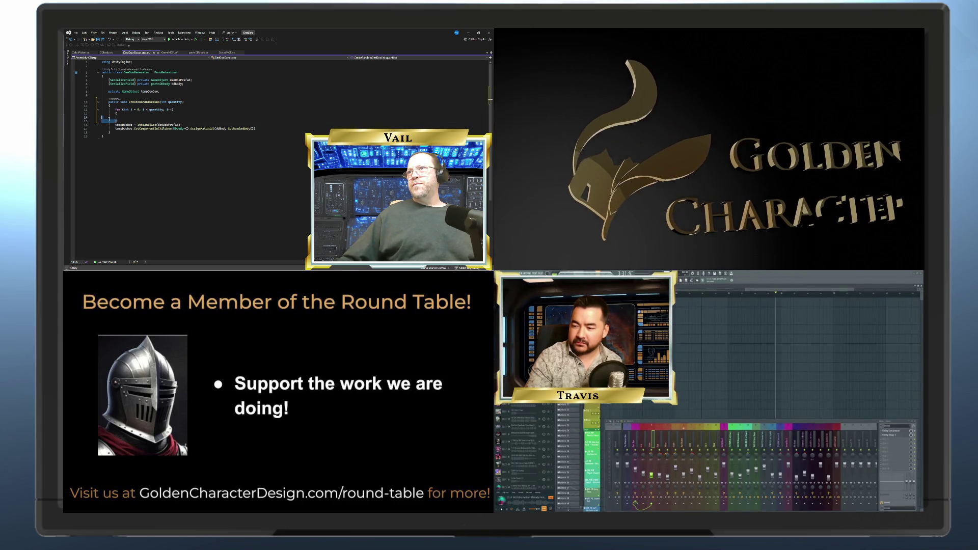
{"action": "left_click_drag", "start_coordinate": [116, 121], "coordinate": [110, 117]}
{"action": "key", "text": "Delete"}
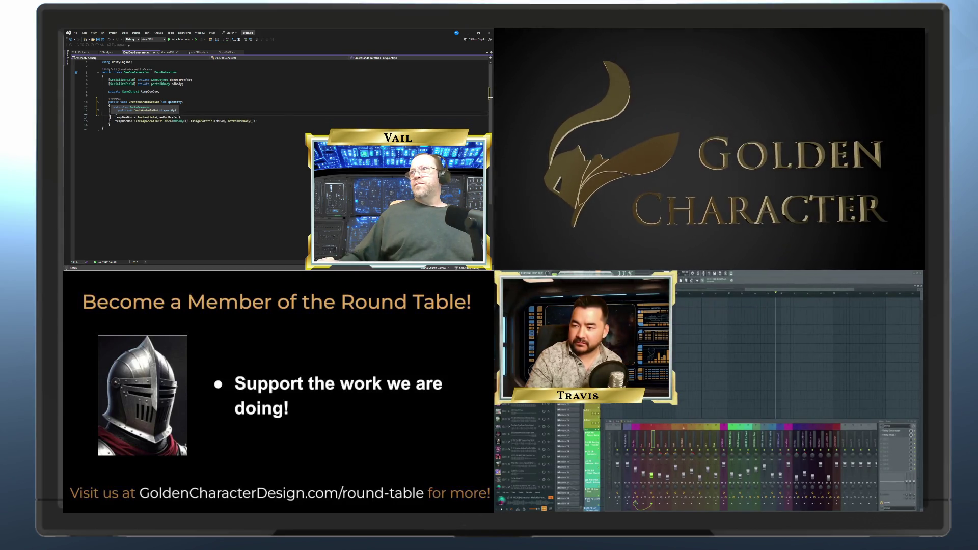
{"action": "left_click", "coordinate": [260, 122]}
{"action": "type", "text": "for (int i = 0; i < quantity; i++)"}
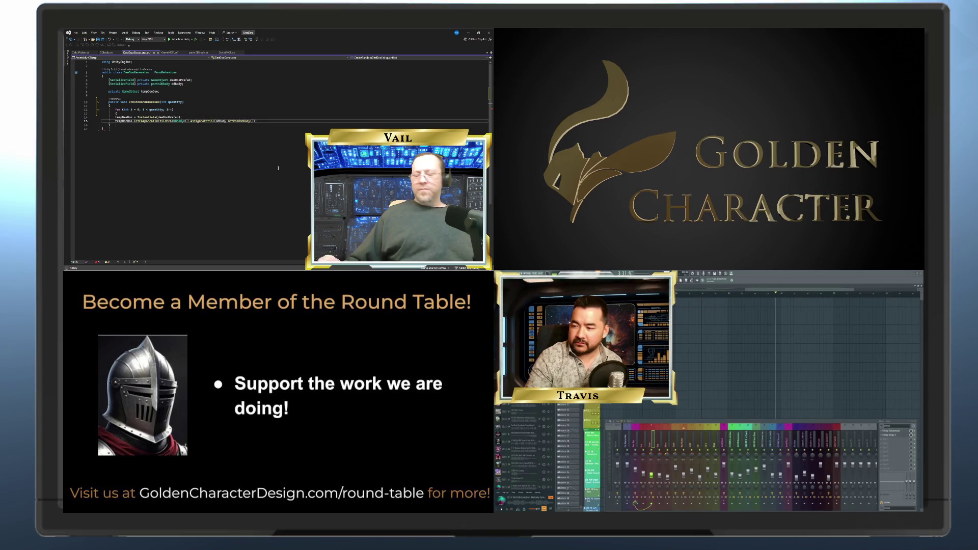
{"action": "key", "text": "Return"}
{"action": "type", "text": "}"}
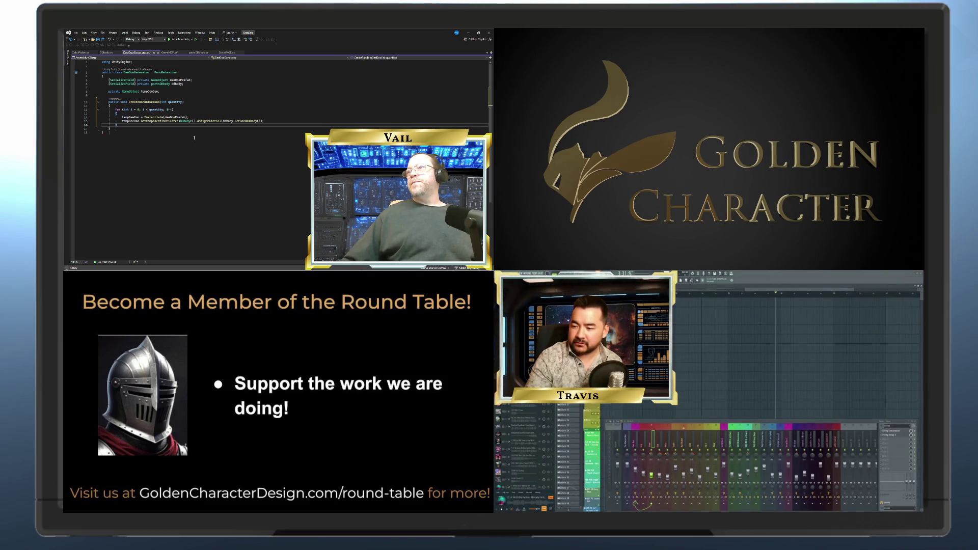
{"action": "left_click", "coordinate": [194, 138]}
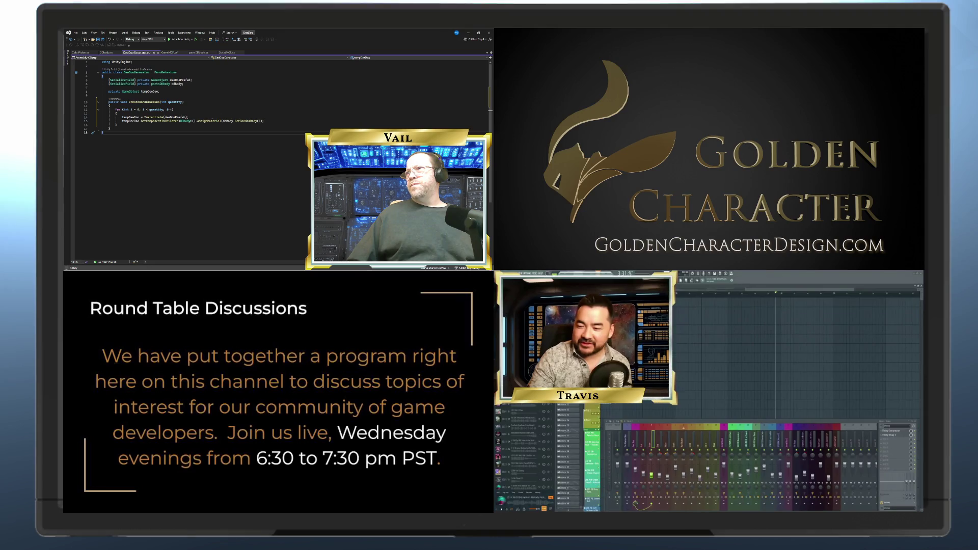
{"action": "left_click", "coordinate": [192, 117]}
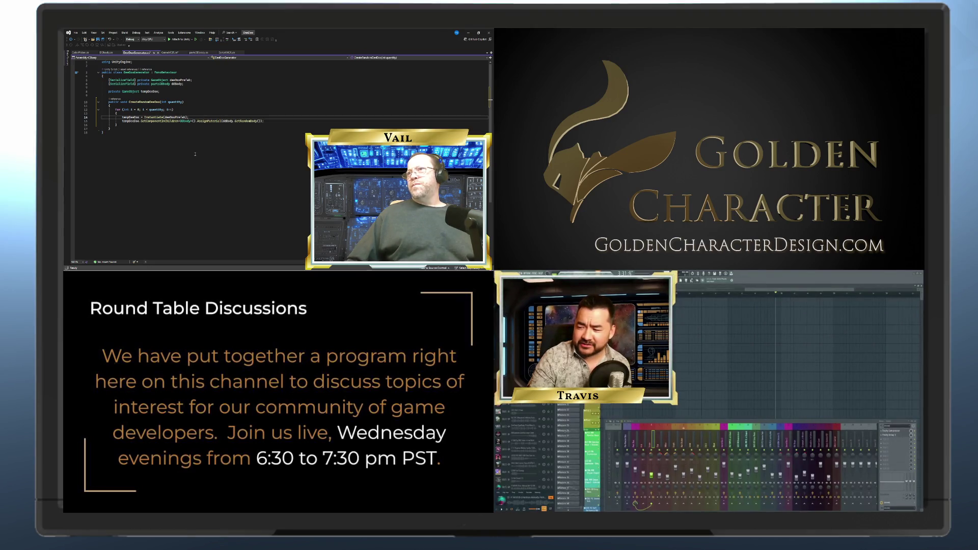
- On a new line inside the loop, begin typing 'tempDeeDoo.tr' to reach the fence's transform
{"action": "key", "text": "Return"}
{"action": "type", "text": "t"}
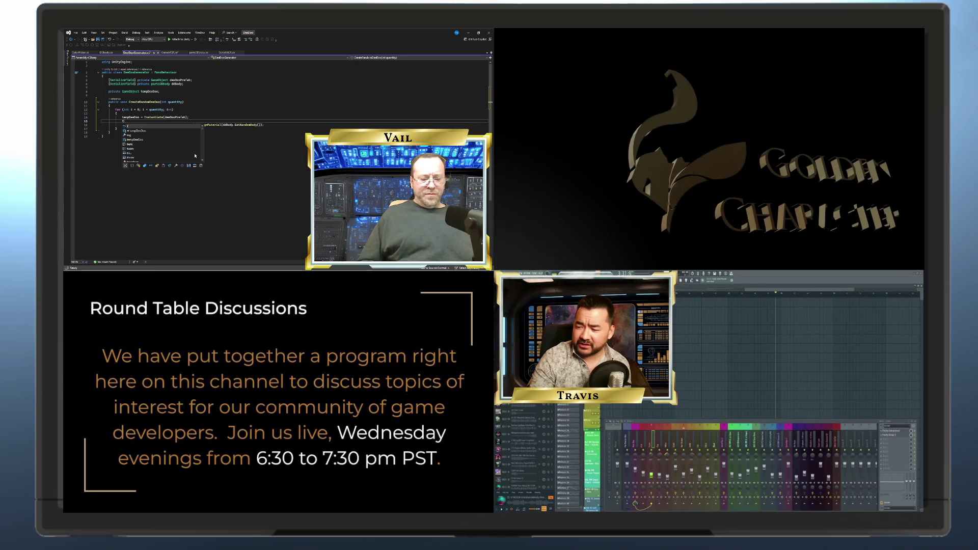
{"action": "type", "text": "emp"}
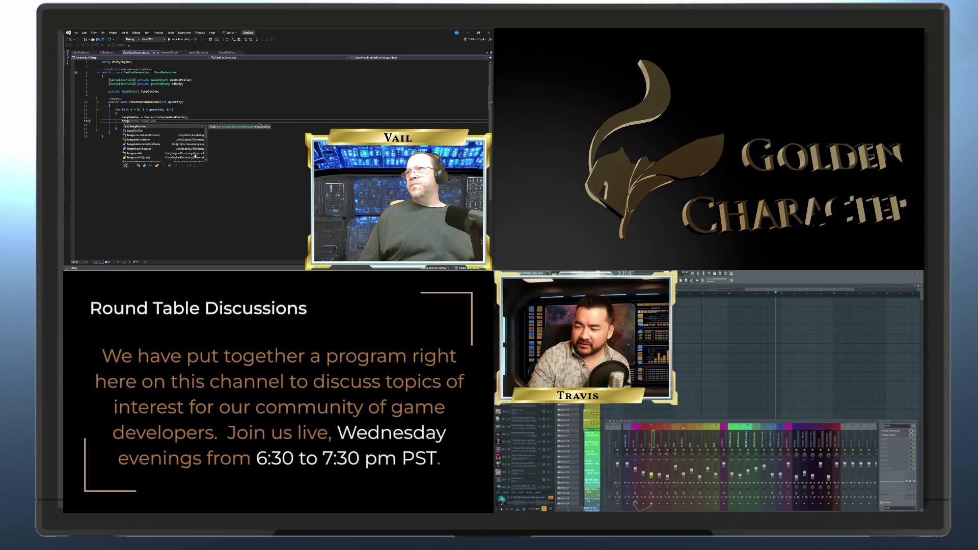
{"action": "type", "text": "Dee"}
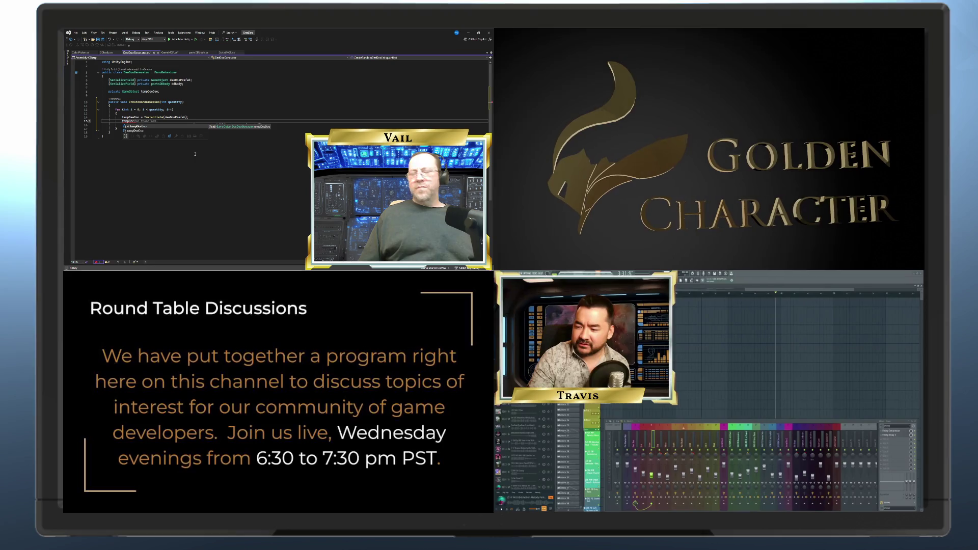
{"action": "type", "text": "Doo"}
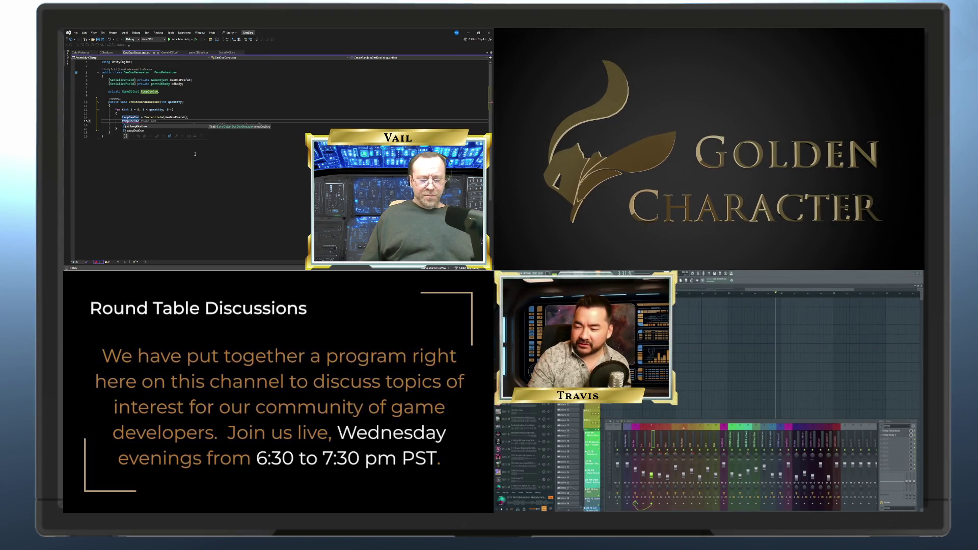
{"action": "type", "text": ".tr"}
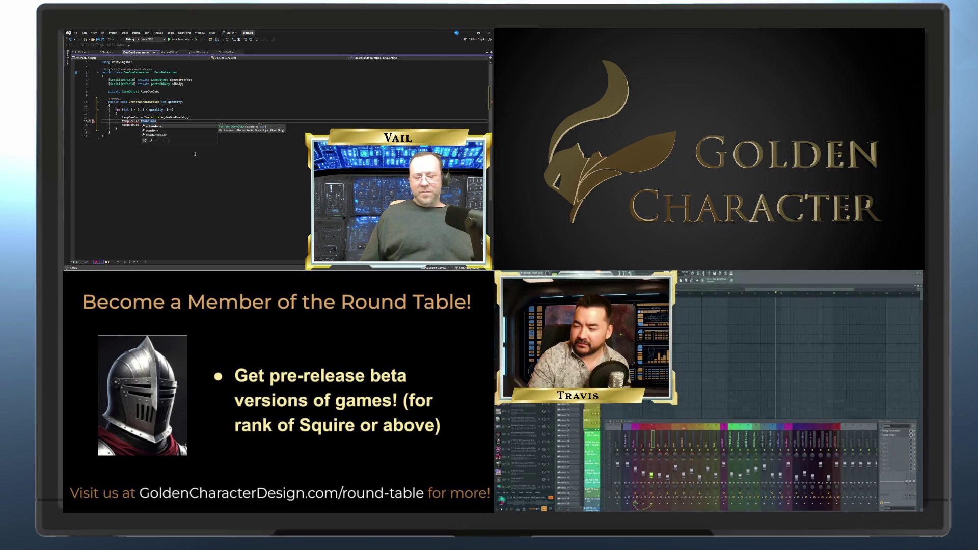
- Start assigning tempDeeDoo.transform.position = new Vector3 inside the for loop
{"action": "key", "text": "Tab"}
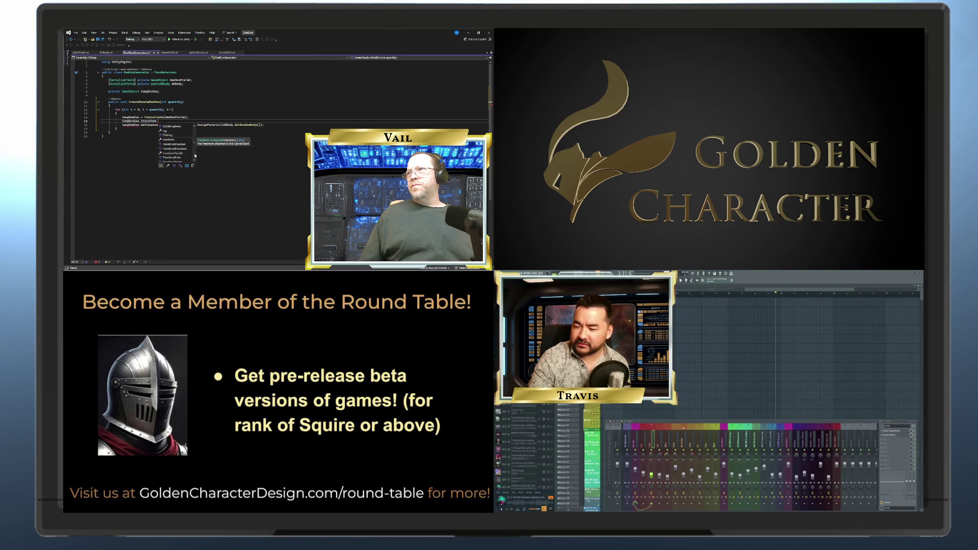
{"action": "type", "text": "position"}
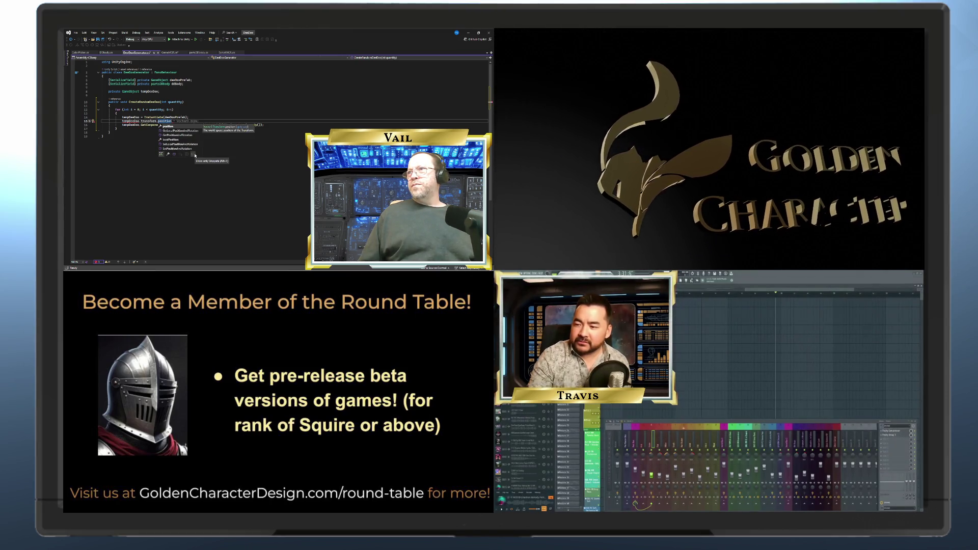
{"action": "key", "text": "Tab"}
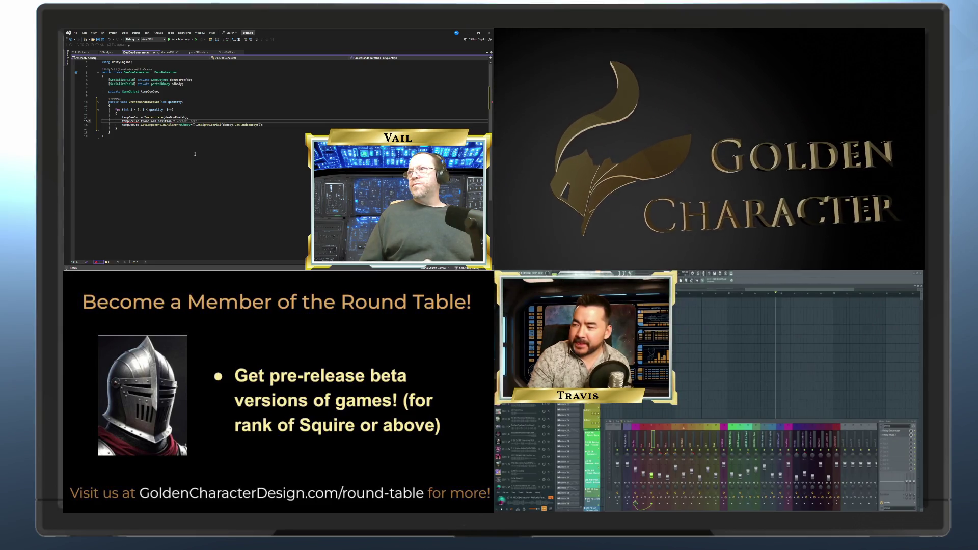
{"action": "type", "text": "= new V"}
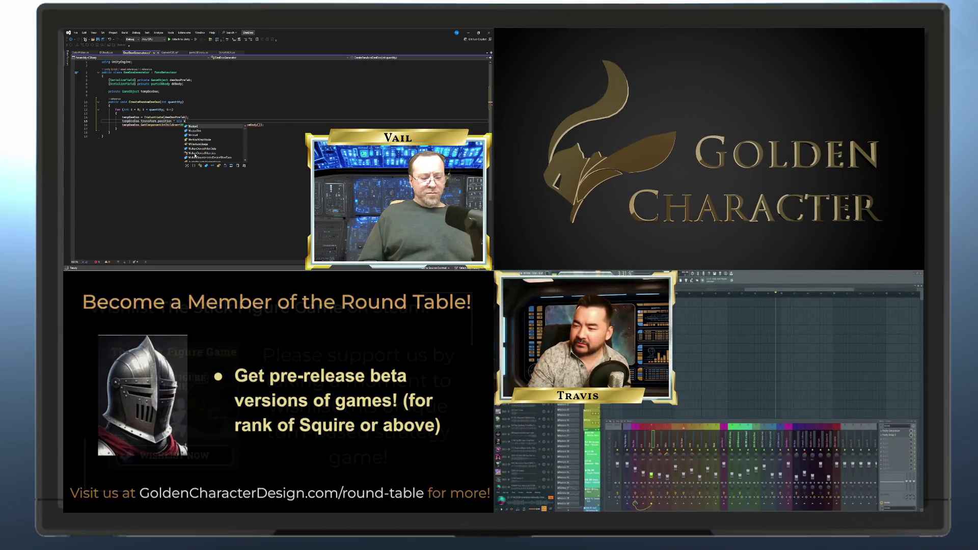
{"action": "type", "text": "ector3(0, 0, 0"}
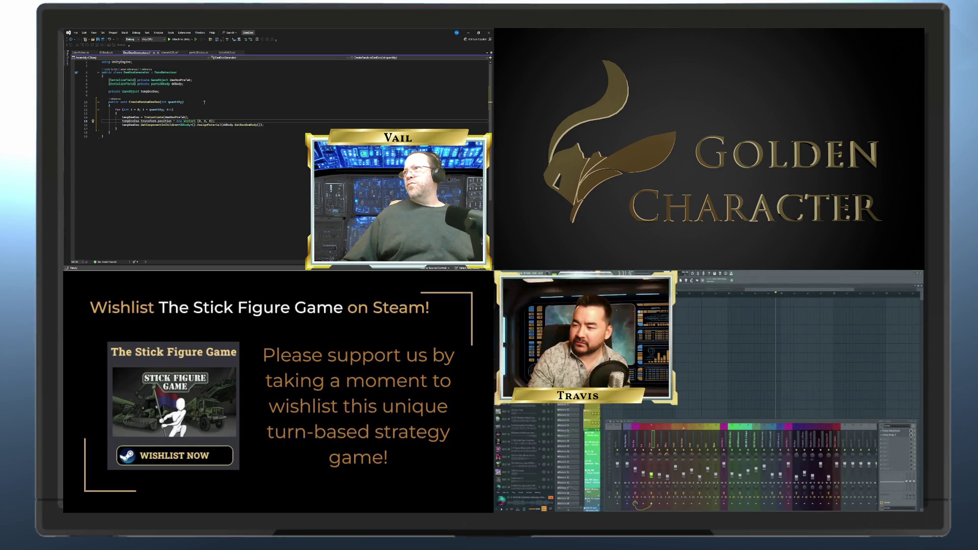
- Close the position statement with a semicolon and change the Vector3 z value toward 50
{"action": "type", "text": ";"}
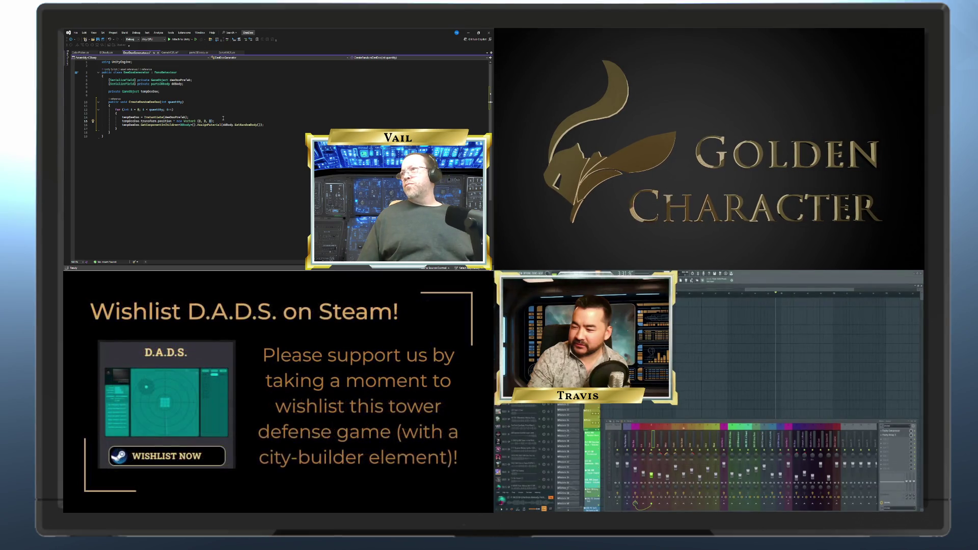
{"action": "type", "text": "5"}
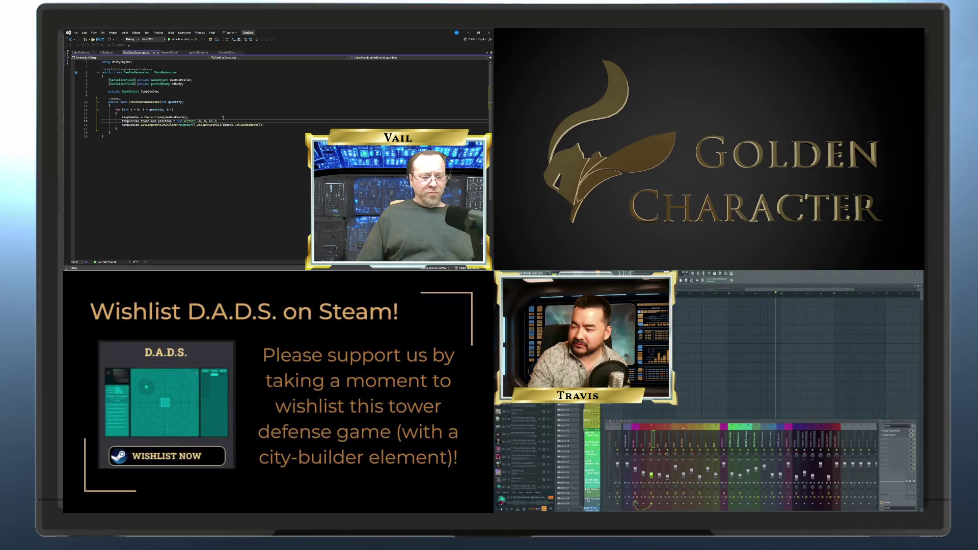